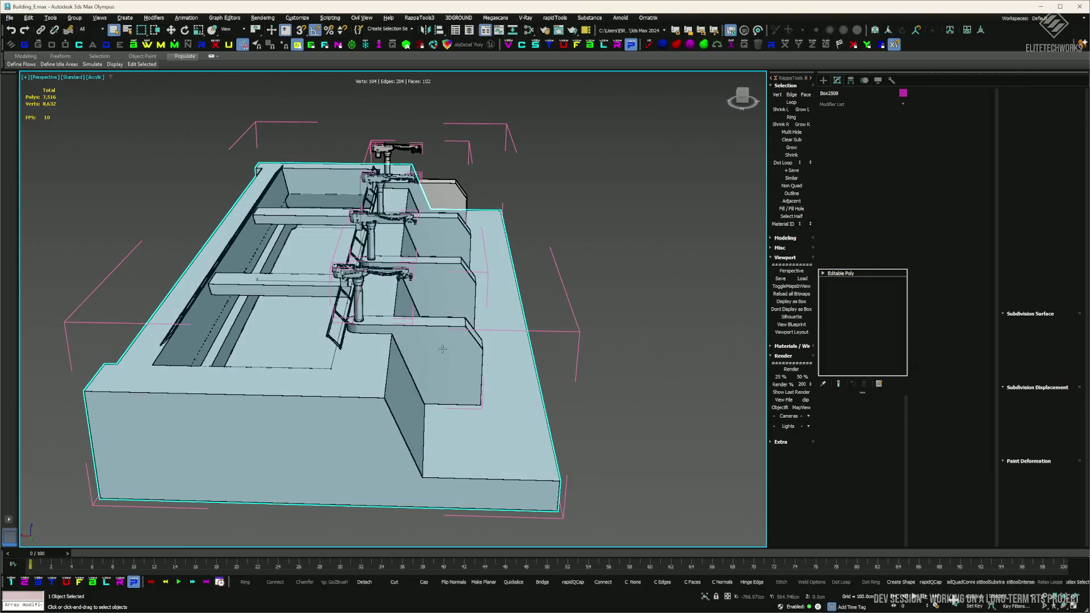
- Add the grey block to the selection of the five supply depot parts
ctrl+click(444, 200)
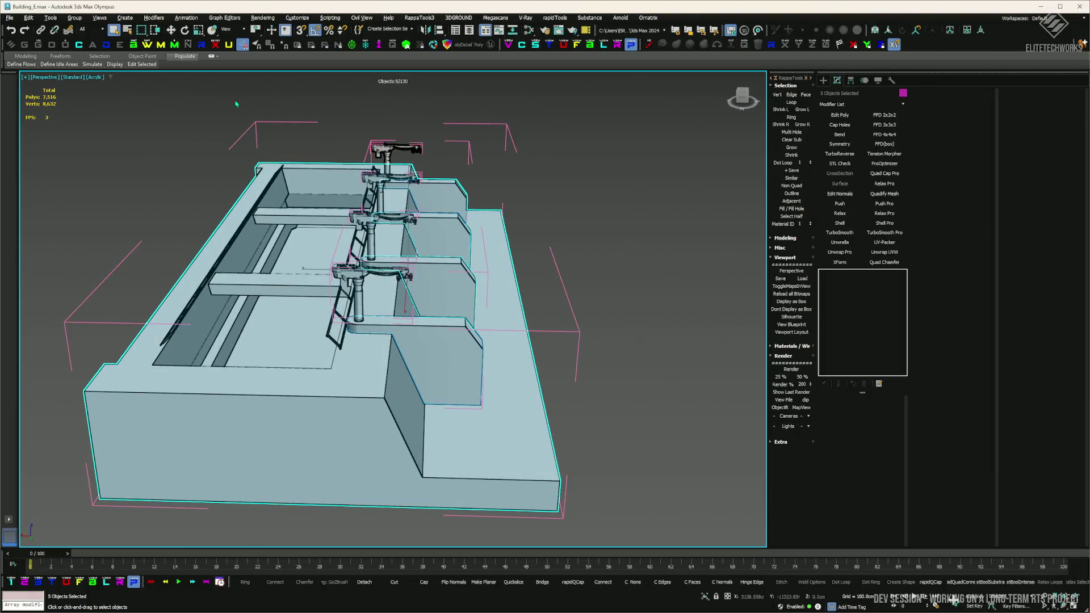
click(54, 30)
right_click(232, 407)
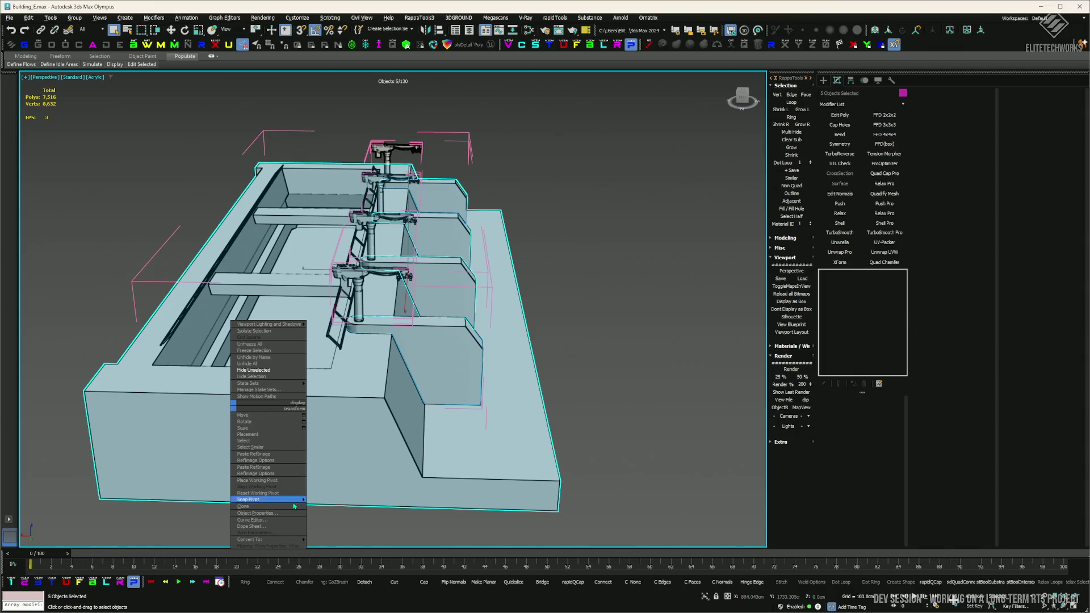
mouse_move(267, 546)
click(335, 546)
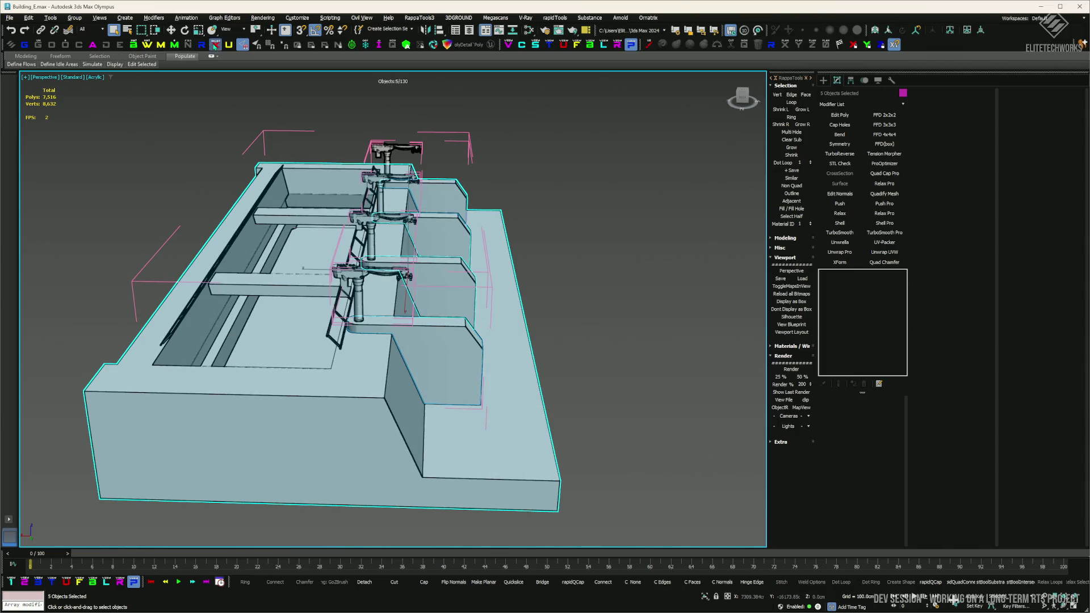
- Export the selected parts over SupplyDepot.fbx, accepting the replace and default FBX options
click(10, 18)
mouse_move(34, 153)
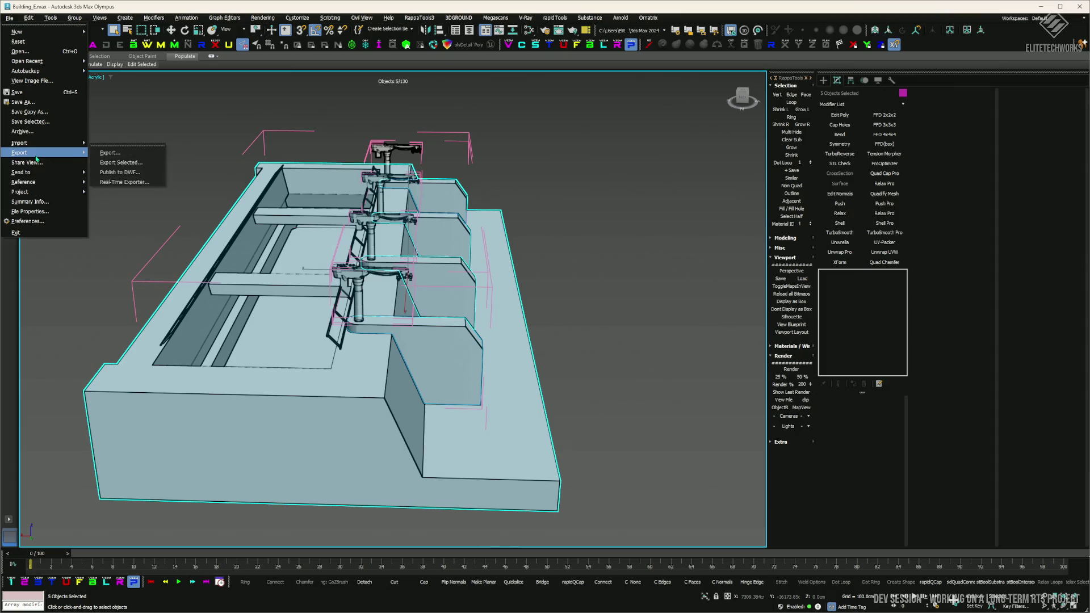
click(117, 149)
click(68, 73)
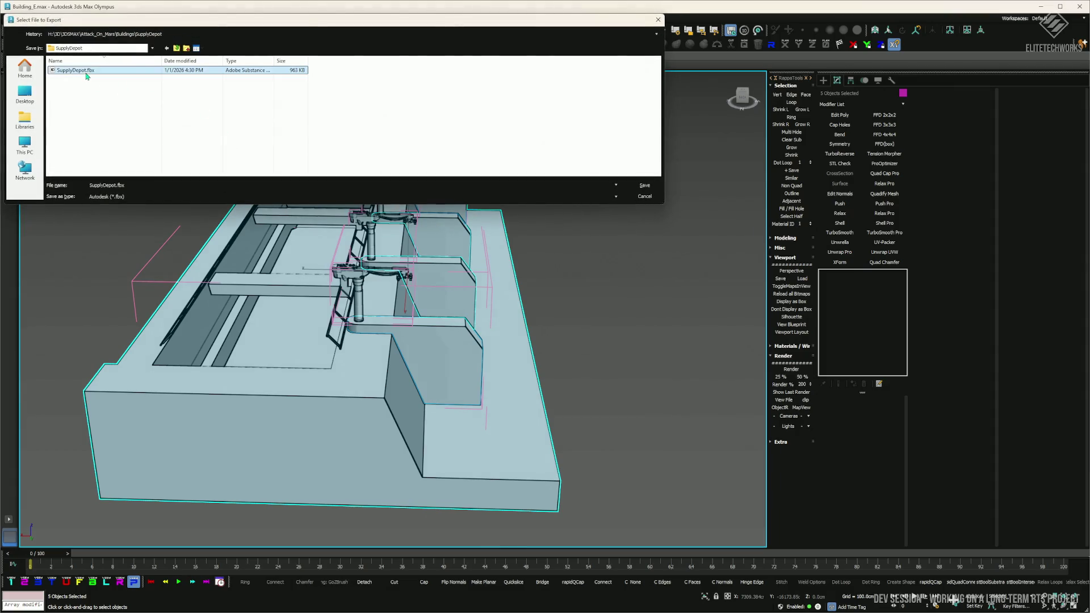
click(627, 182)
click(592, 325)
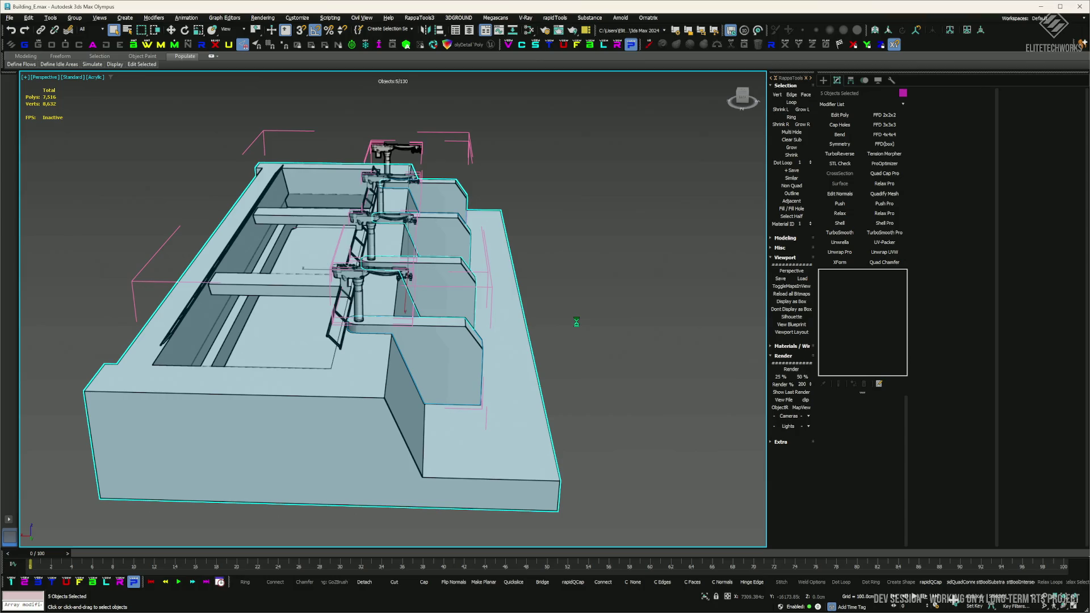
click(430, 341)
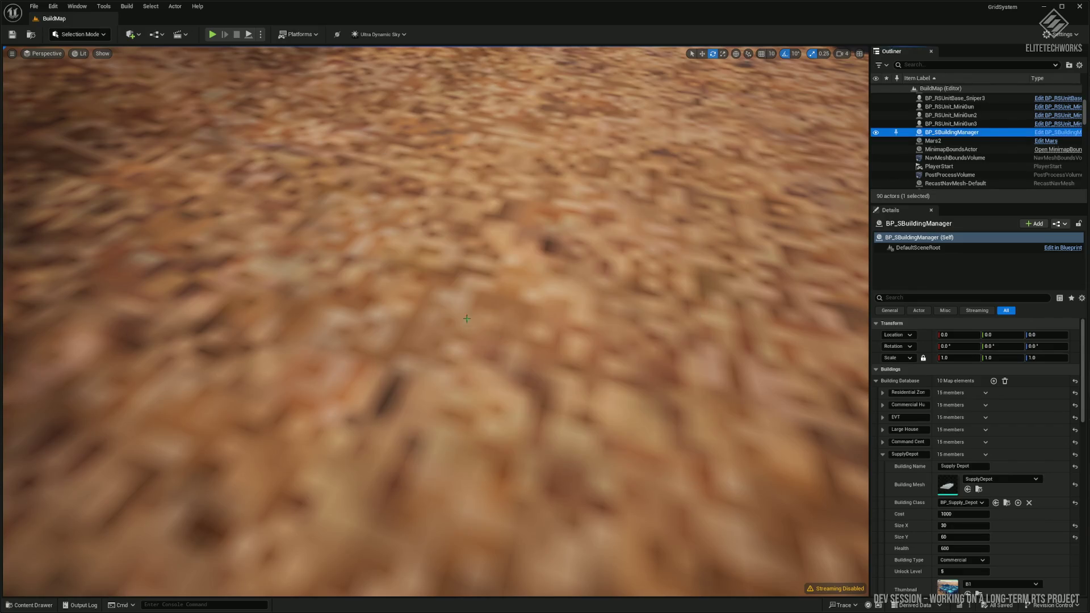
- In the content drawer, bring up the BP_Supply_Depot blueprint's actions, then dismiss them unused
key(ctrl+space)
right_click(402, 432)
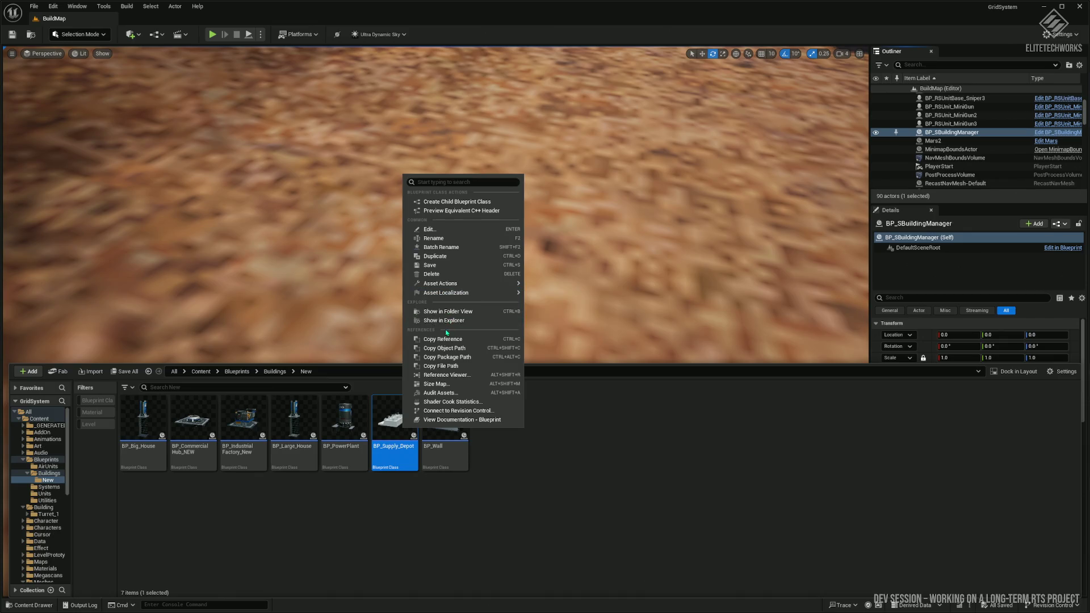
mouse_move(449, 283)
scroll(44, 531, down, 2)
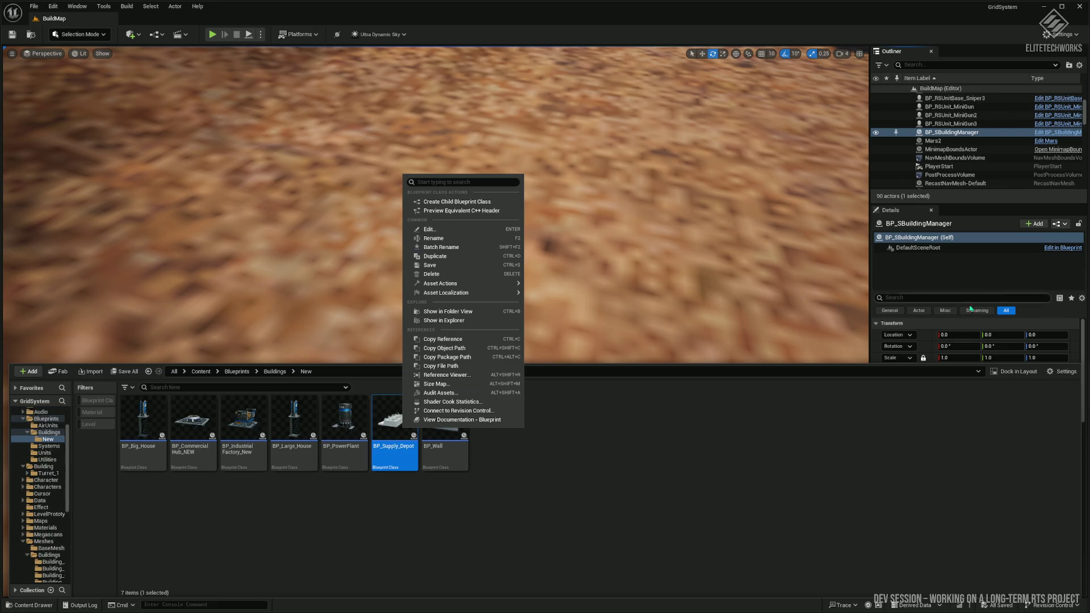
click(965, 248)
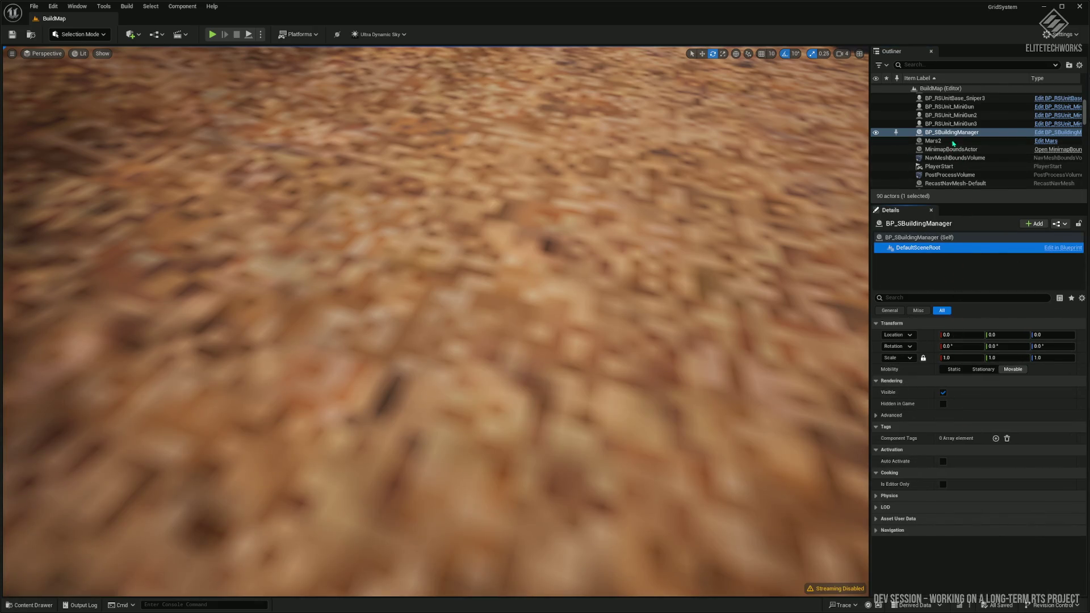
- With BP_SBuildingManager selected, reimport the SupplyDepot static mesh from its FBX
click(953, 133)
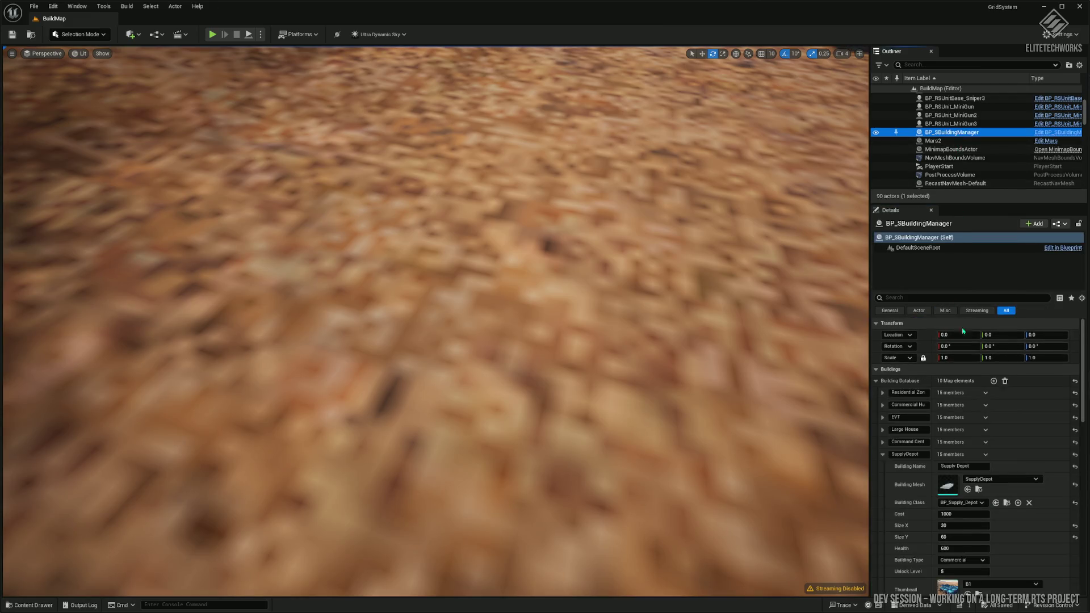
scroll(988, 454, down, 3)
click(978, 449)
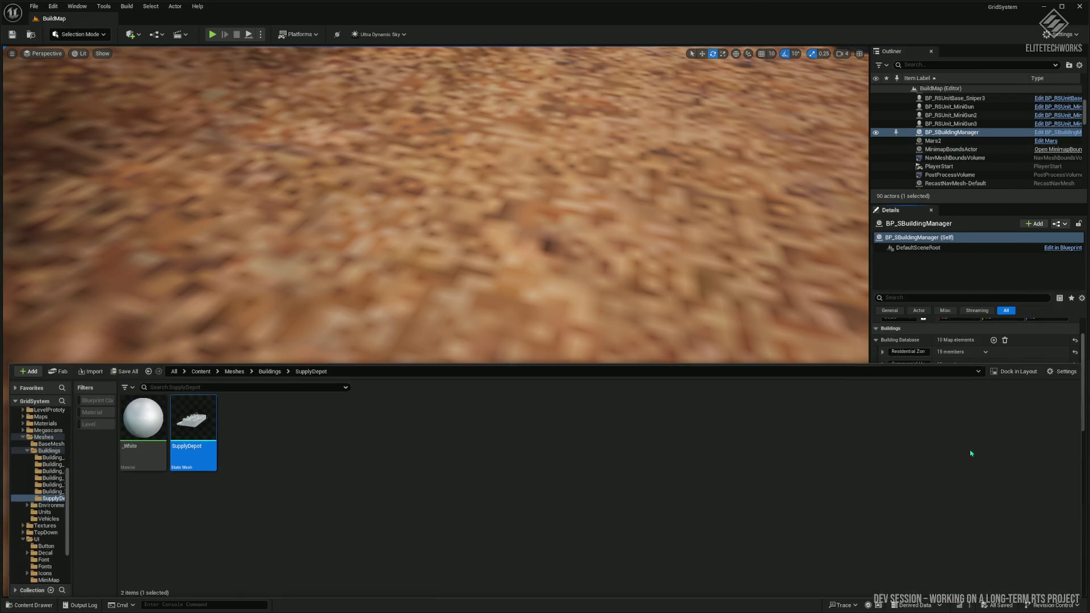
right_click(205, 430)
click(279, 180)
click(366, 492)
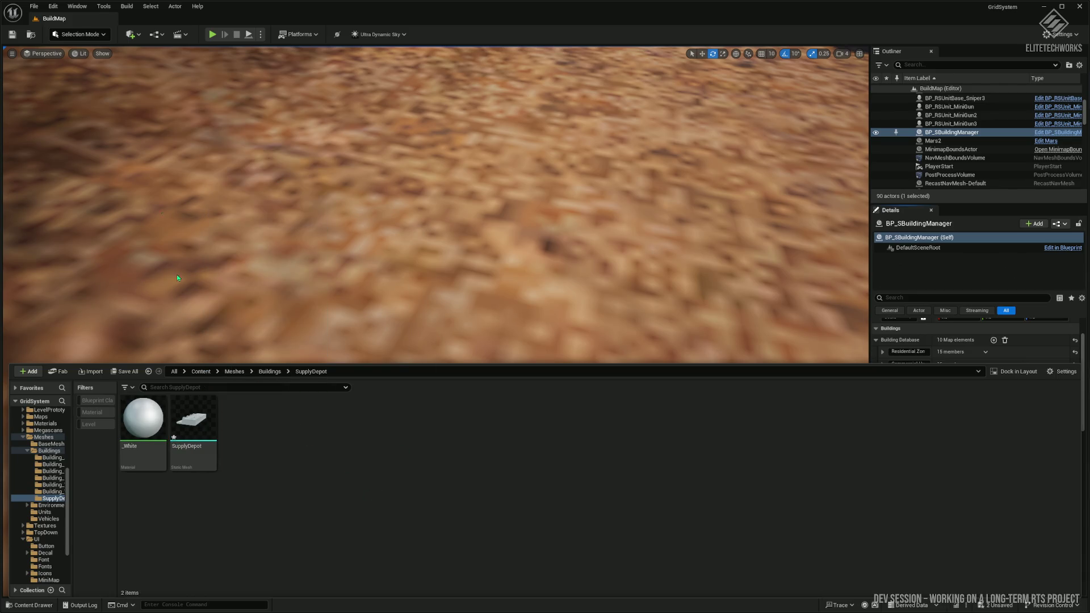
- Play the level and place a Supply Depot from the Buildings HUD onto the terrain
click(212, 34)
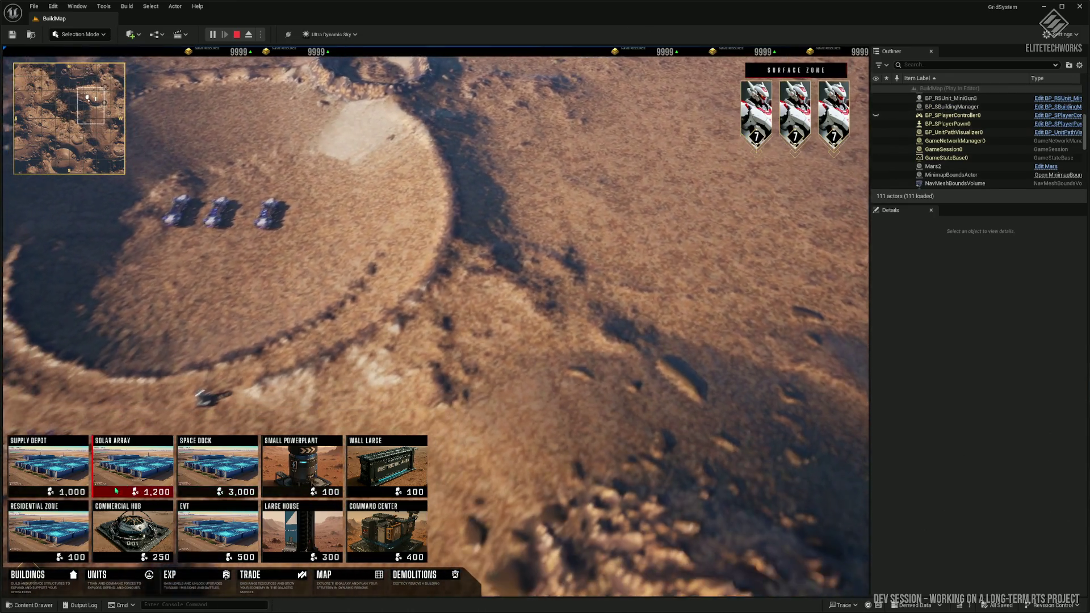
click(116, 490)
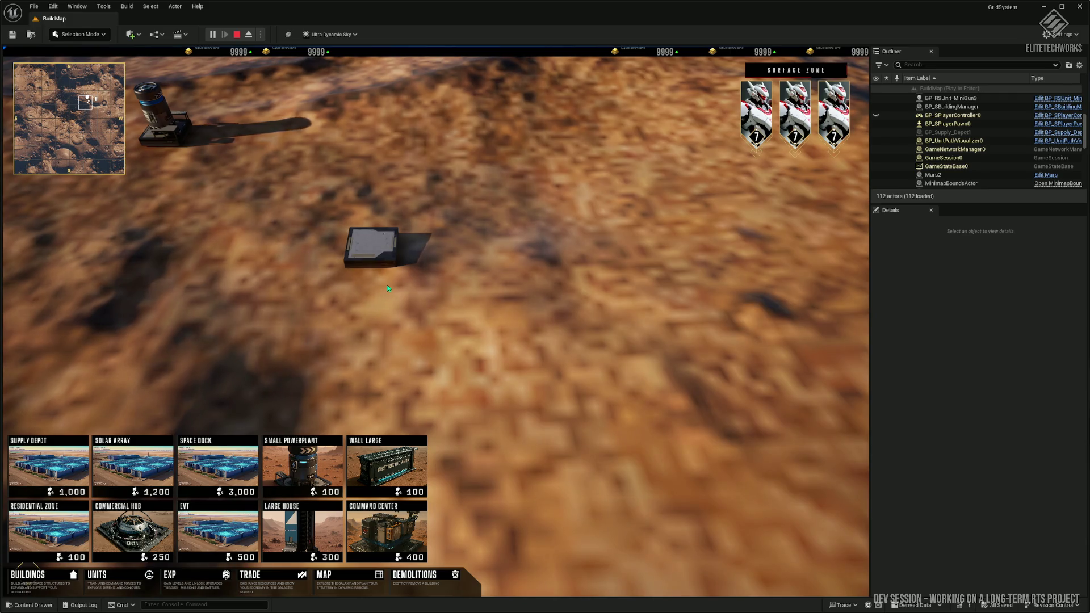
- Close 3ds Max's turned-edges warning, select the base box, then return to Unreal's content drawer
key(alt+Tab)
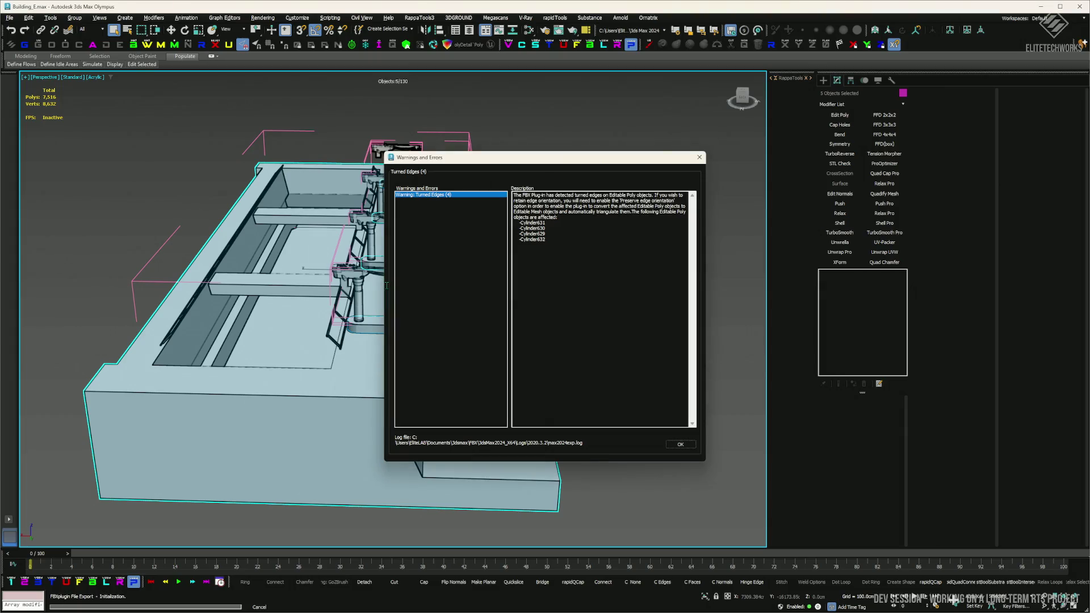
click(699, 159)
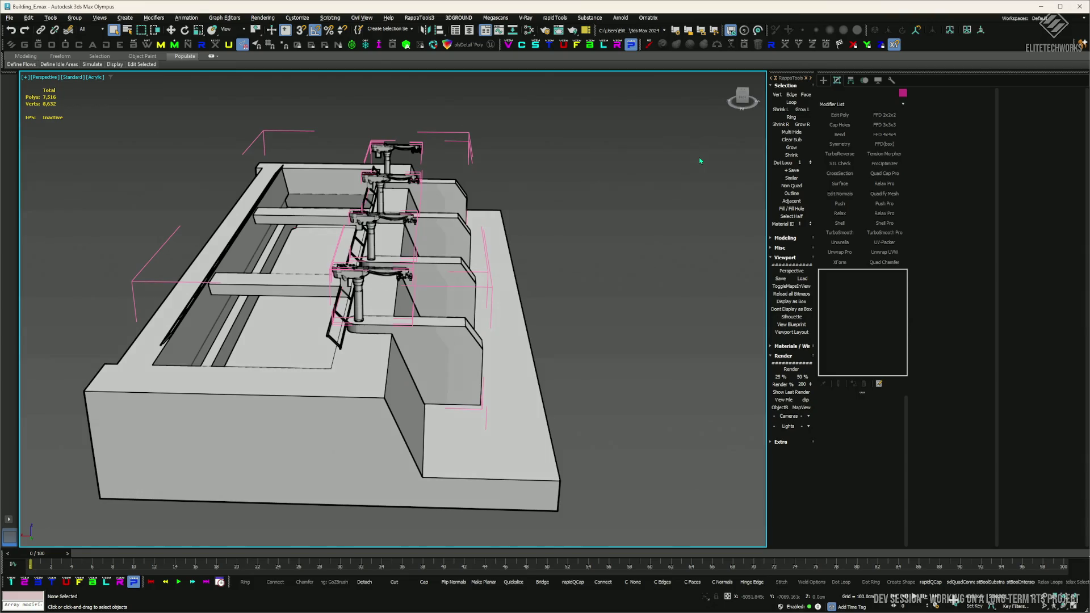
click(219, 447)
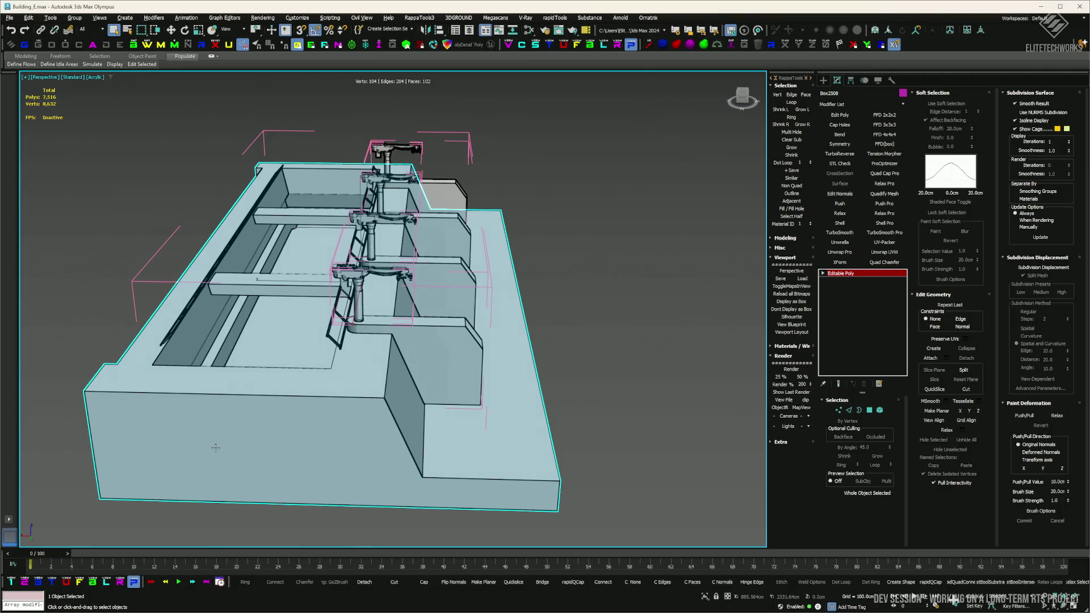
key(alt+Tab)
key(ctrl+space)
- Open the SupplyDepot mesh in the mesh editor to inspect it, then close it
click(203, 442)
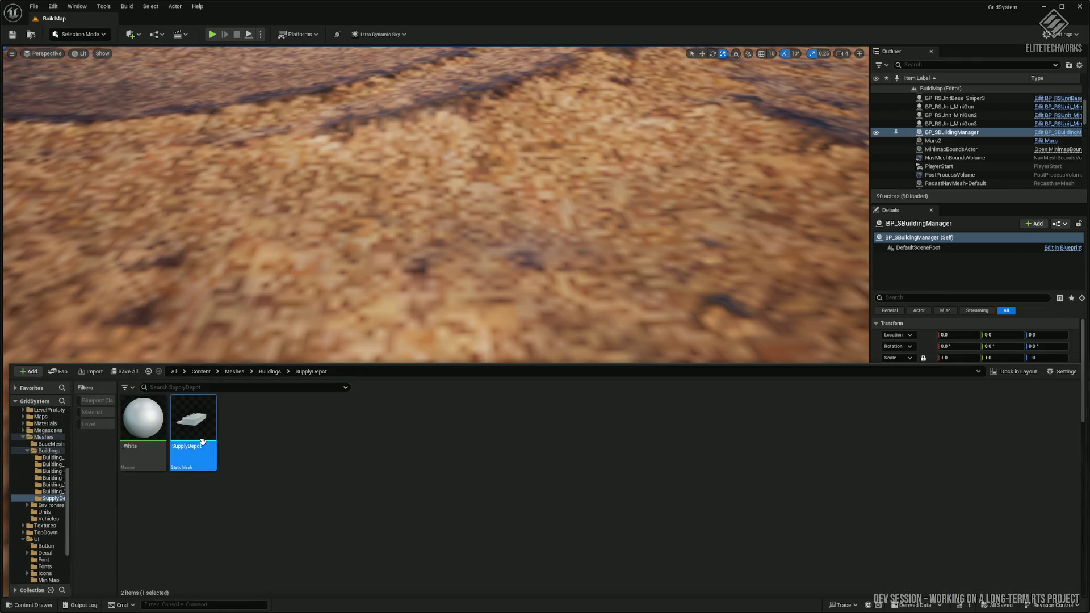
double_click(204, 447)
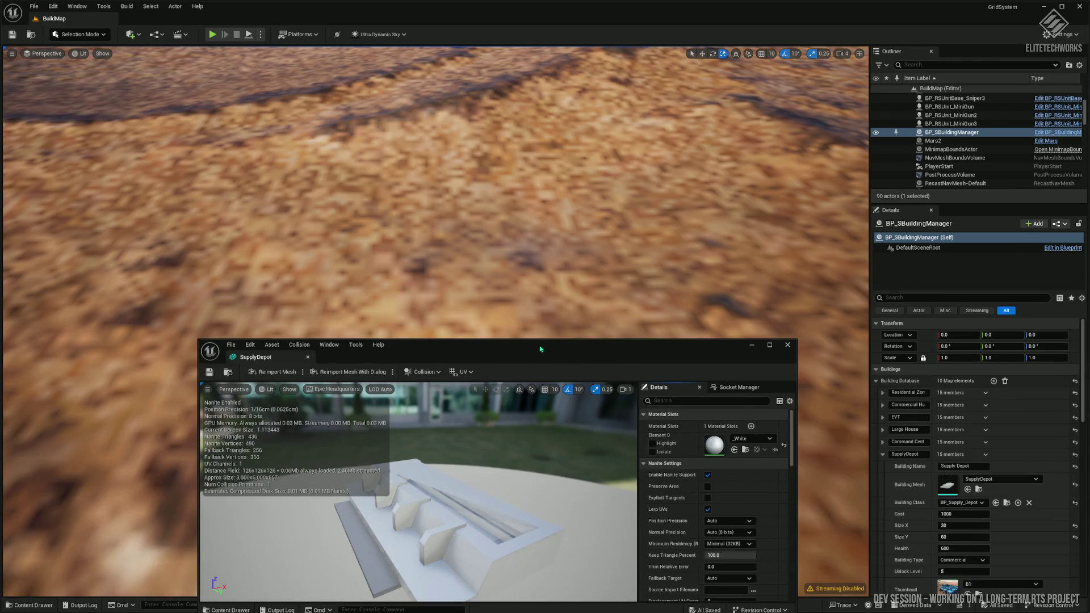
drag(540, 349, 447, 201)
click(693, 195)
- Browse to Blueprints > Buildings > New and open the BP_Supply_Depot blueprint
key(ctrl+space)
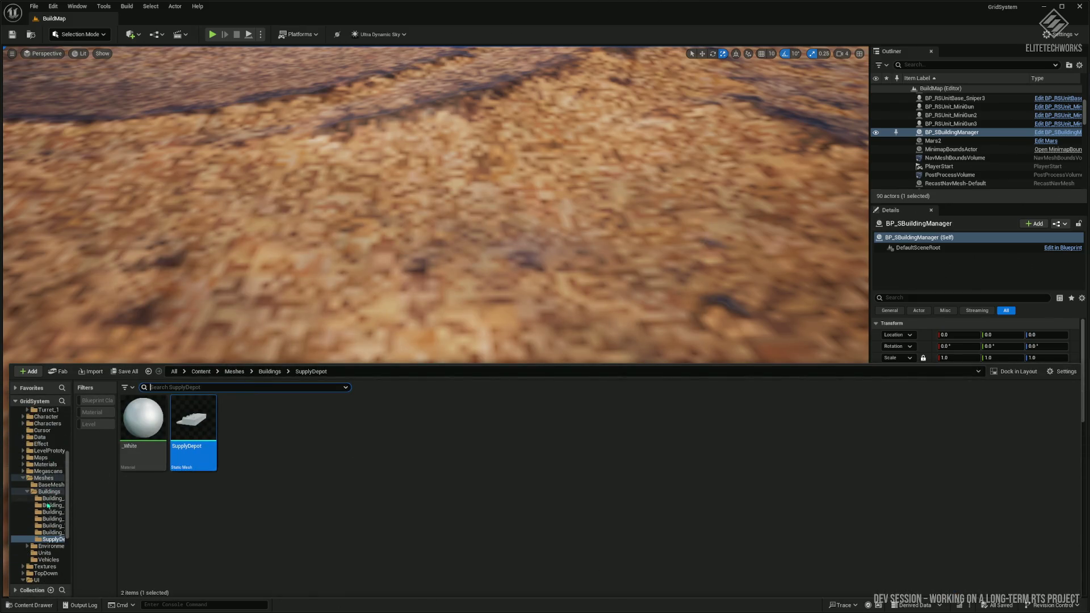
click(50, 485)
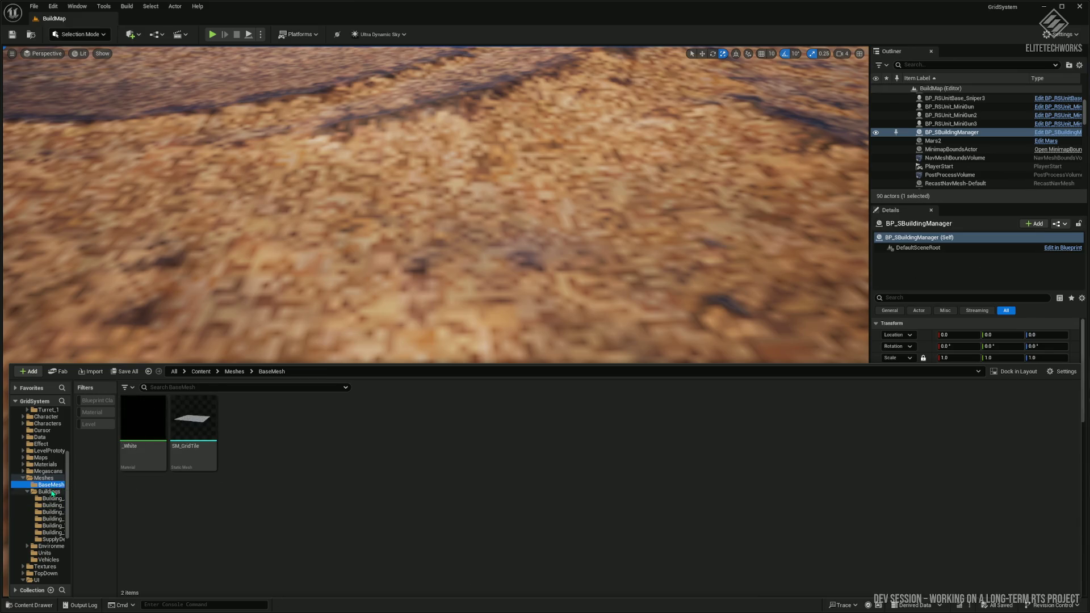
click(50, 492)
scroll(49, 456, up, 5)
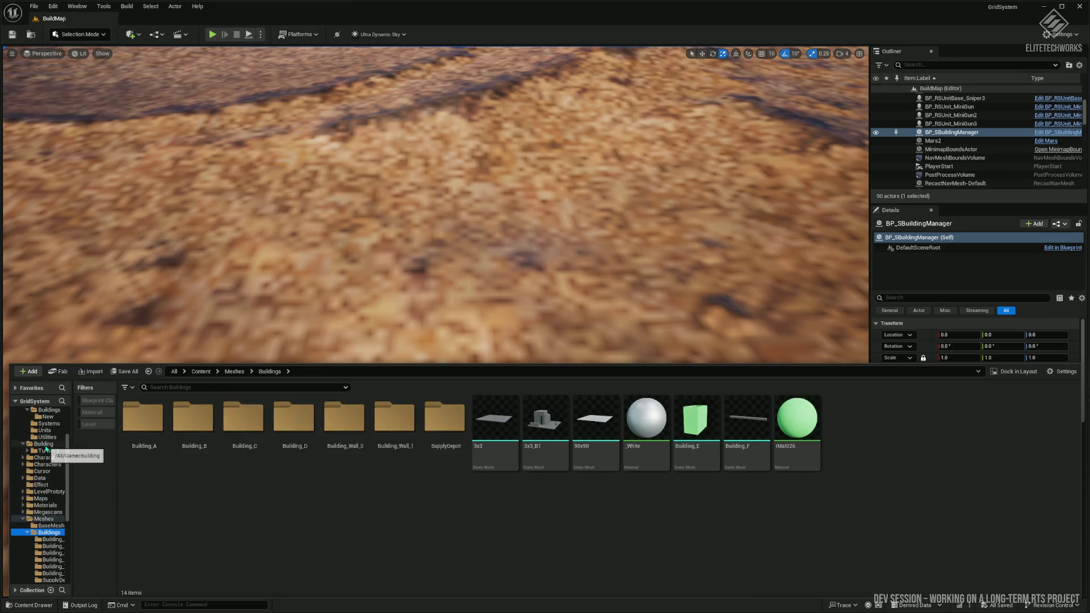
click(49, 450)
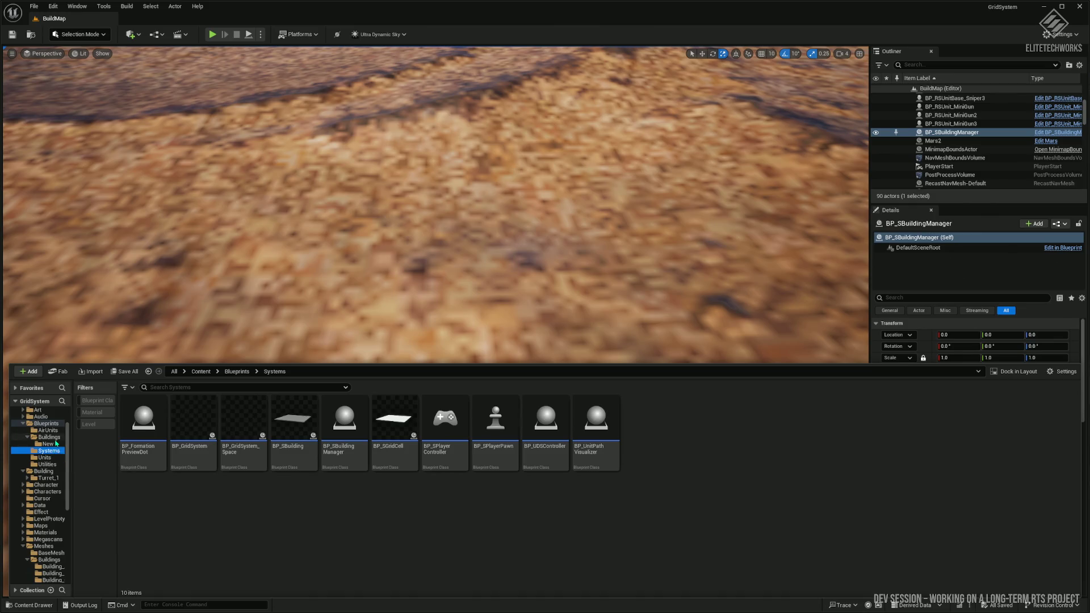
click(56, 443)
click(394, 445)
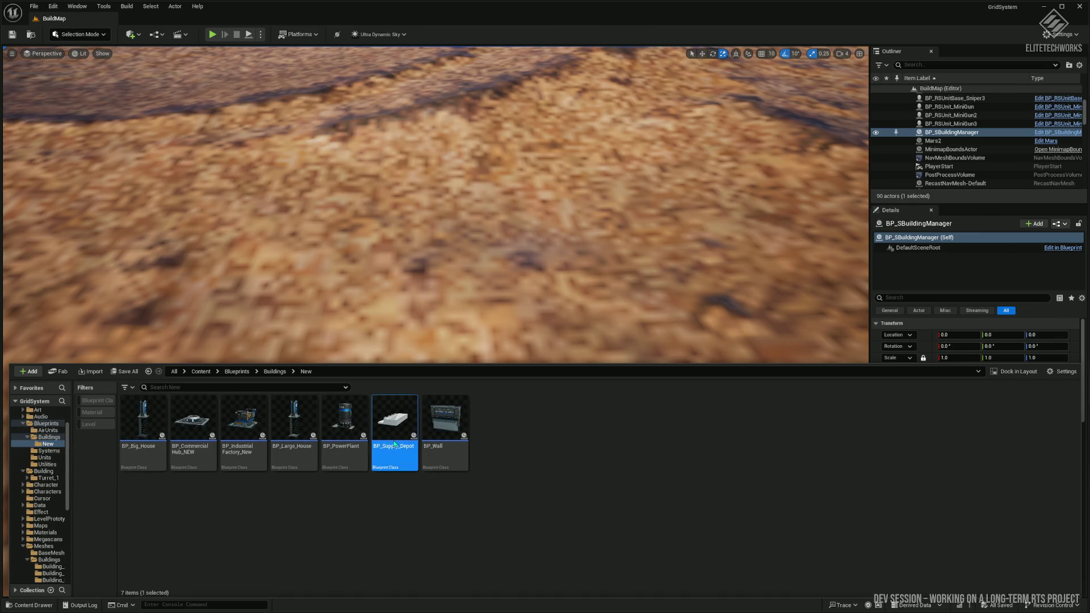
double_click(395, 445)
- Open BP_Supply_Depot in the full Blueprint editor, maximized, showing the Viewport preview
scroll(268, 319, down, 1)
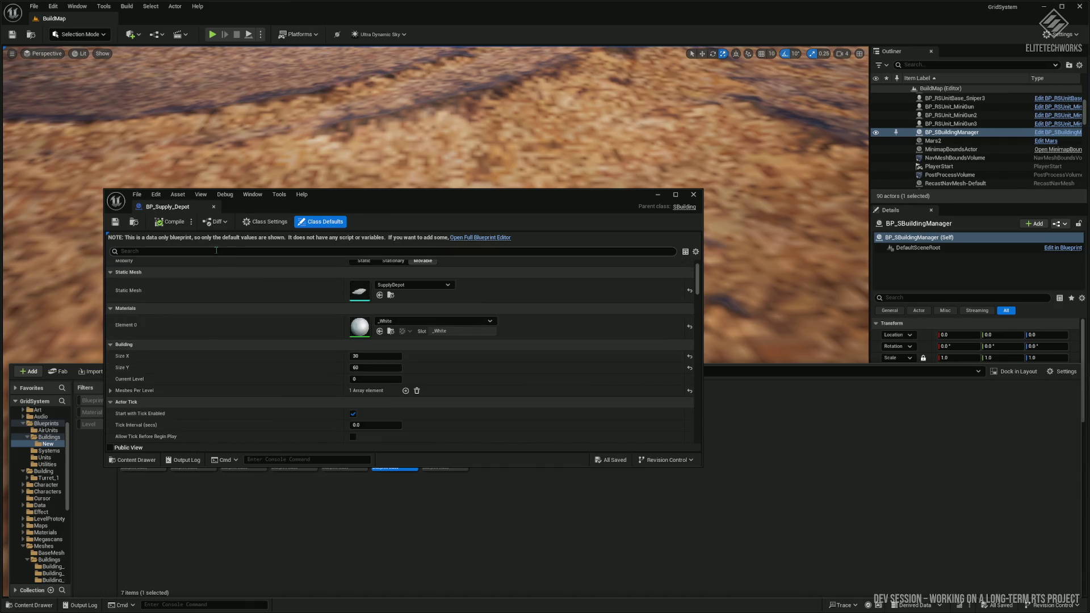
click(205, 263)
text(isi)
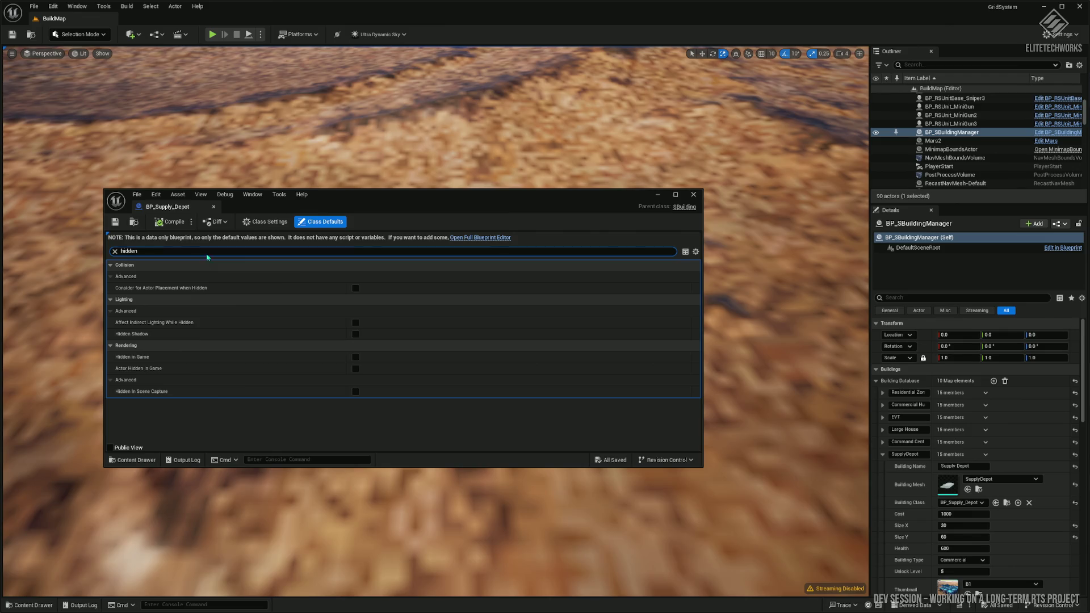
key(super+Up)
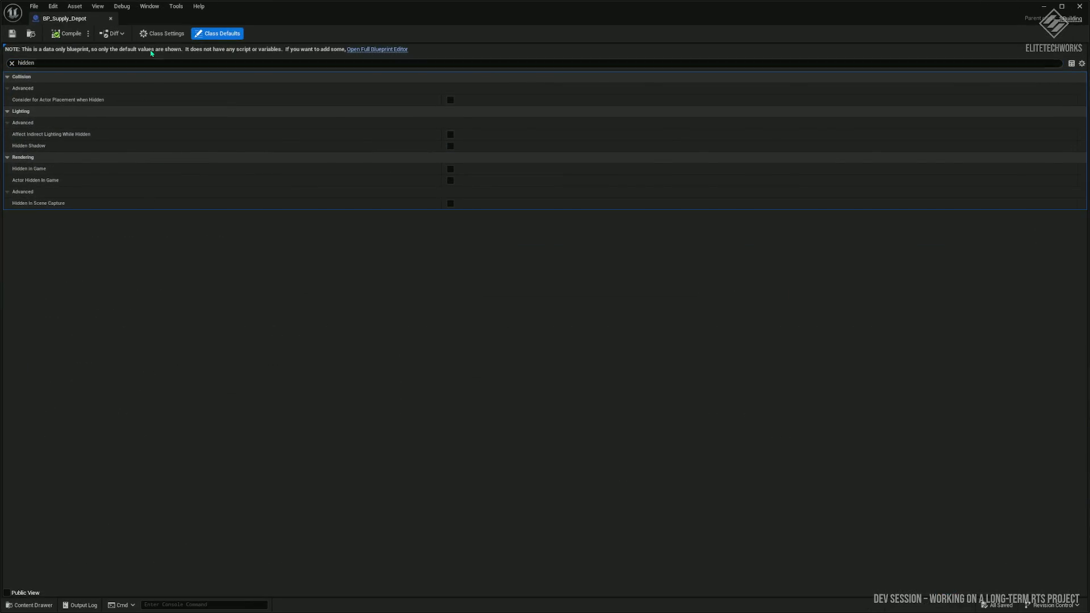
click(362, 49)
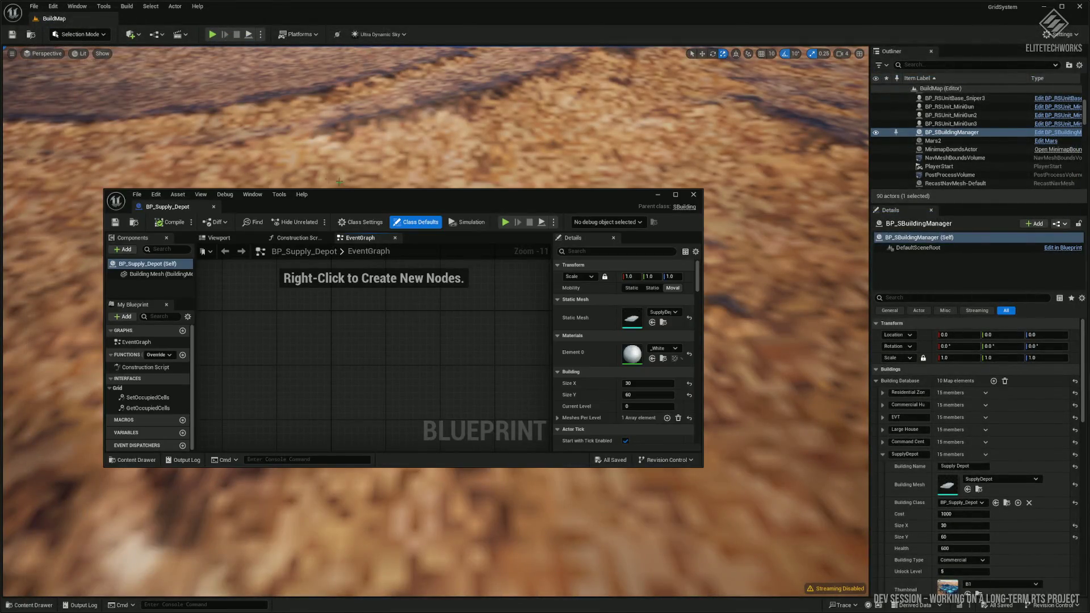
double_click(375, 199)
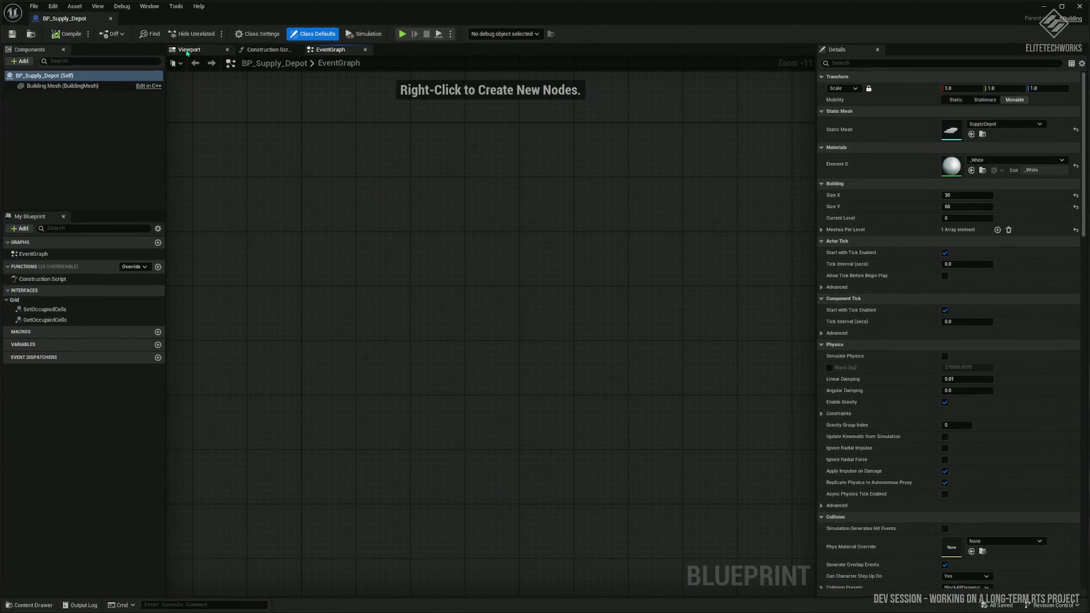
click(187, 50)
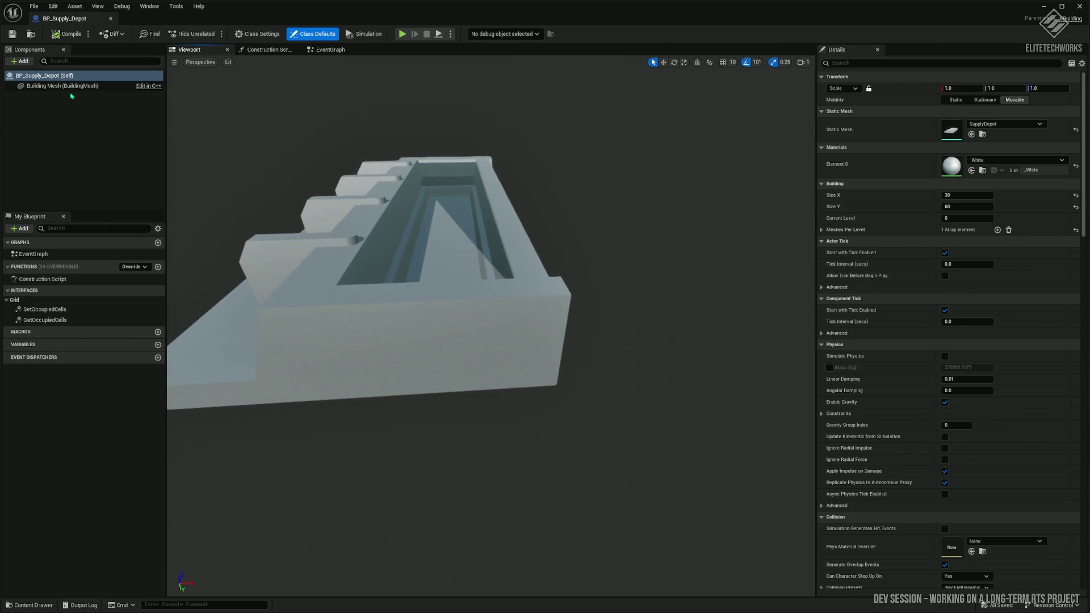
- Filter the root component's Details for 'hidden', clear it, and orbit the depot preview
click(70, 86)
click(74, 79)
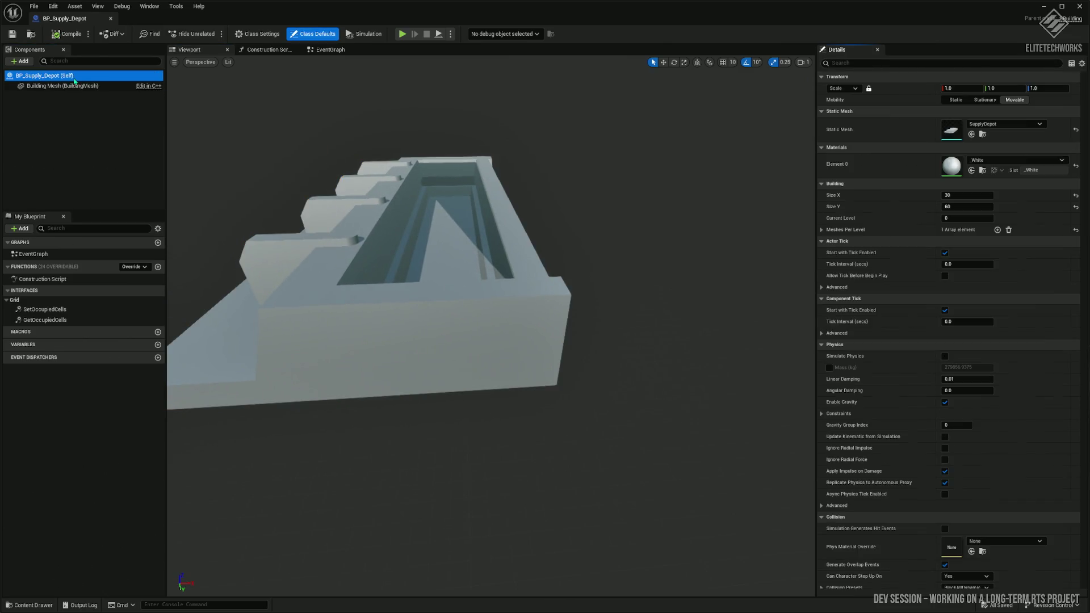
click(827, 66)
text(hidden)
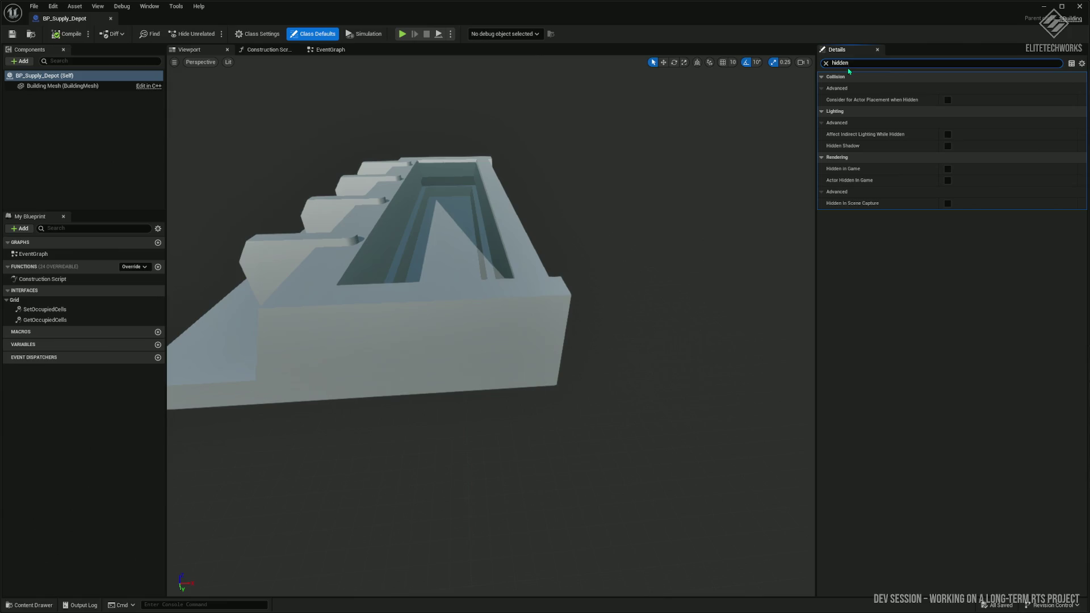
text(visi)
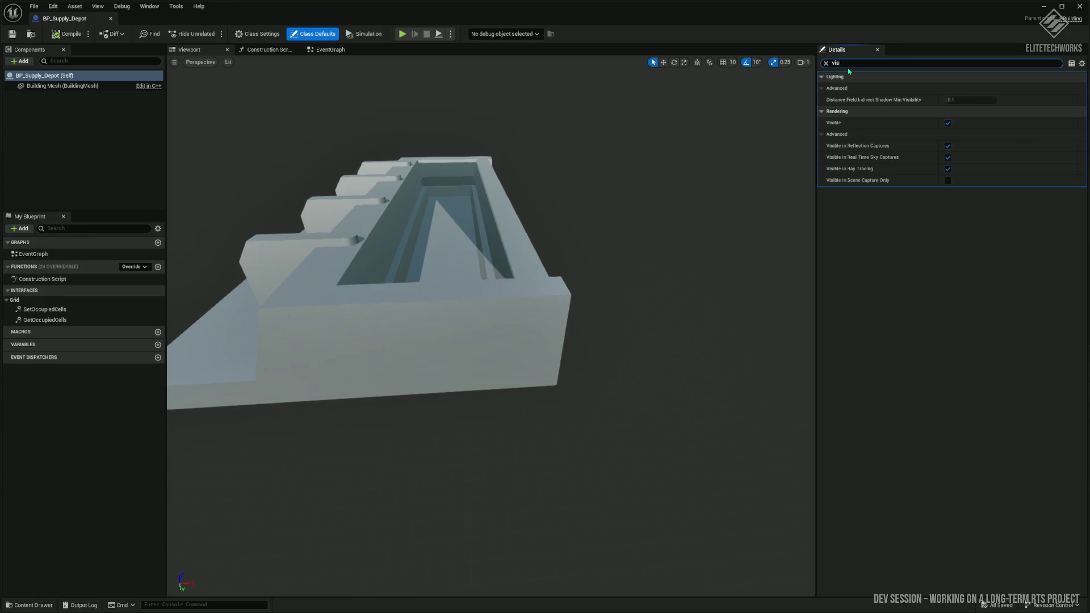
key(BackSpace)
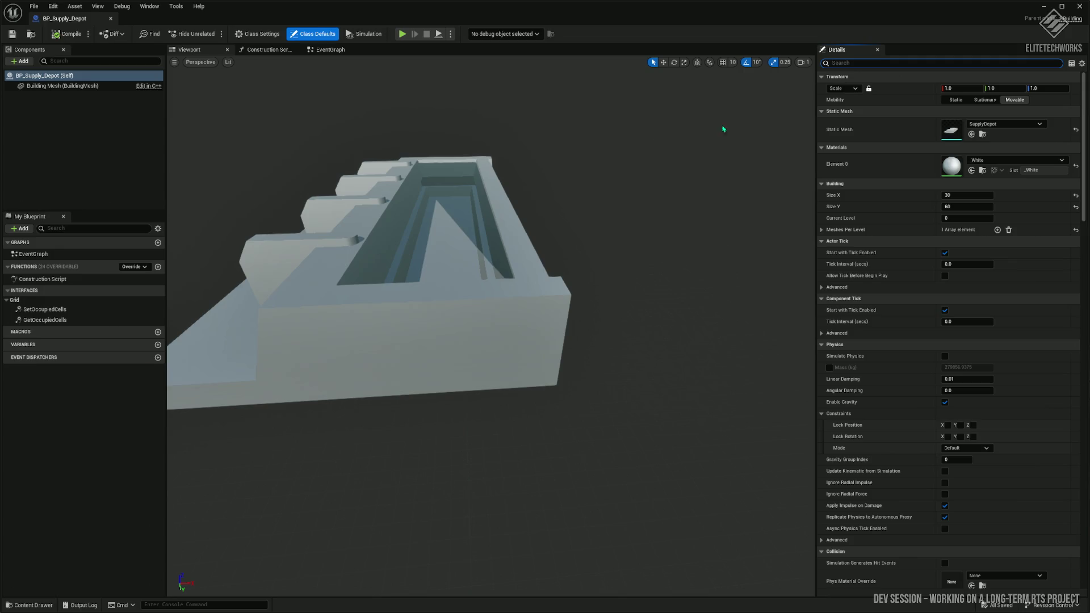
click(982, 134)
mouse_move(488, 329)
mouse_down()
mouse_move(568, 295)
mouse_move(477, 295)
mouse_move(460, 306)
mouse_move(443, 267)
mouse_move(443, 210)
mouse_move(449, 295)
mouse_move(454, 284)
mouse_up()
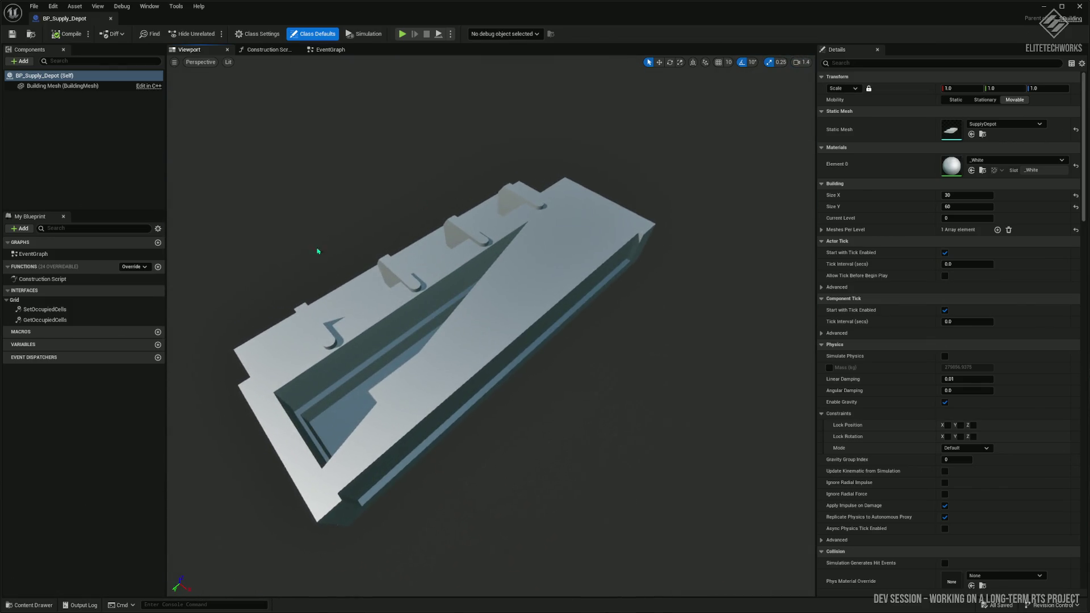
- In 3ds Max, draw a new 6000×3000 cm box covering the building's footprint
key(alt+Tab)
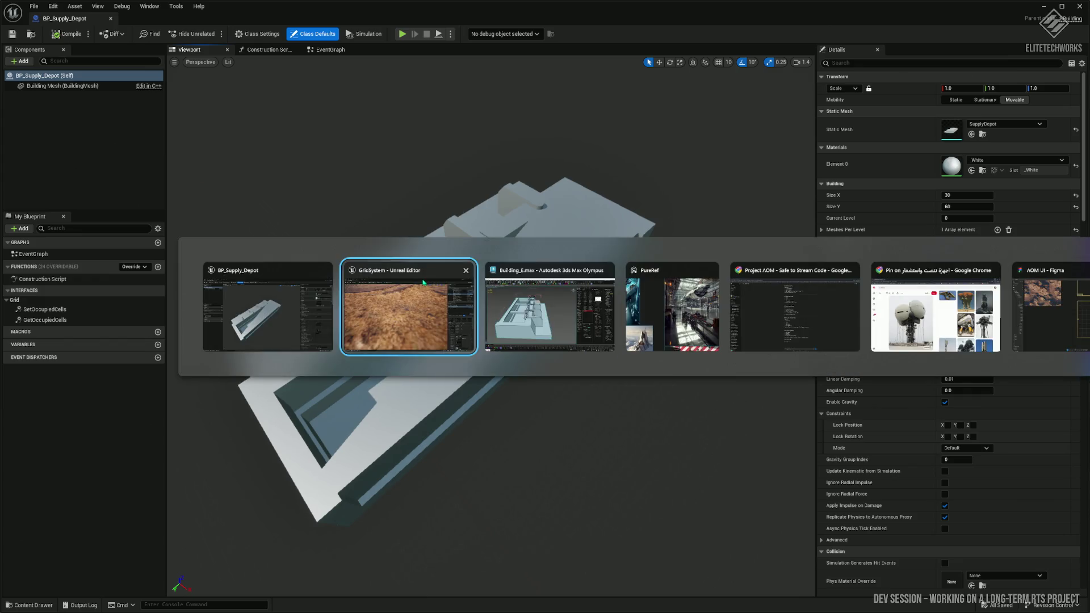
mouse_move(571, 340)
mouse_down()
mouse_move(427, 475)
mouse_move(341, 369)
mouse_up()
click(823, 81)
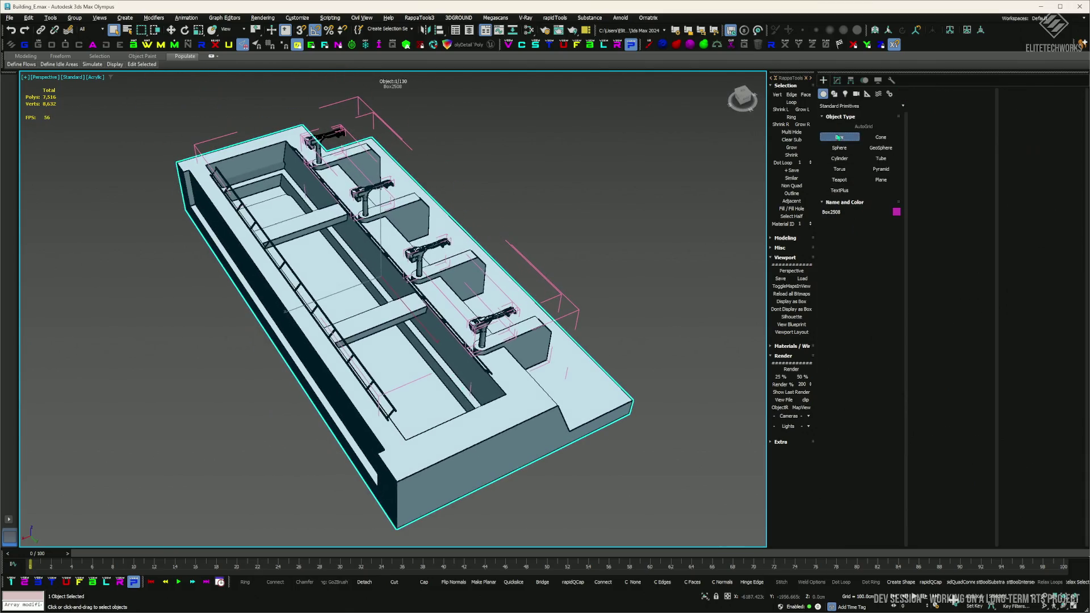
click(839, 137)
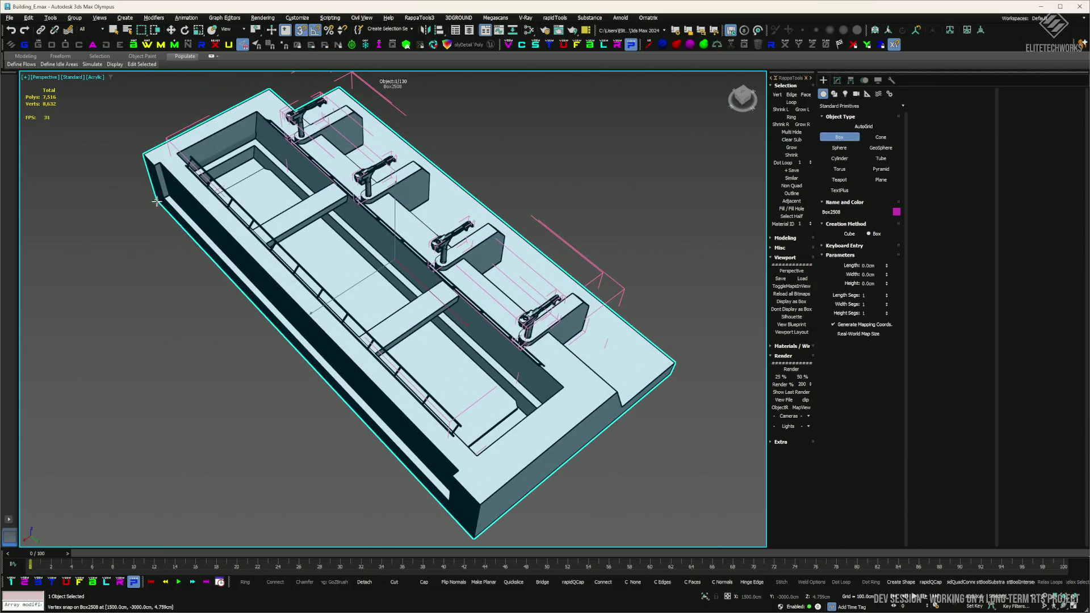
drag(155, 205, 676, 362)
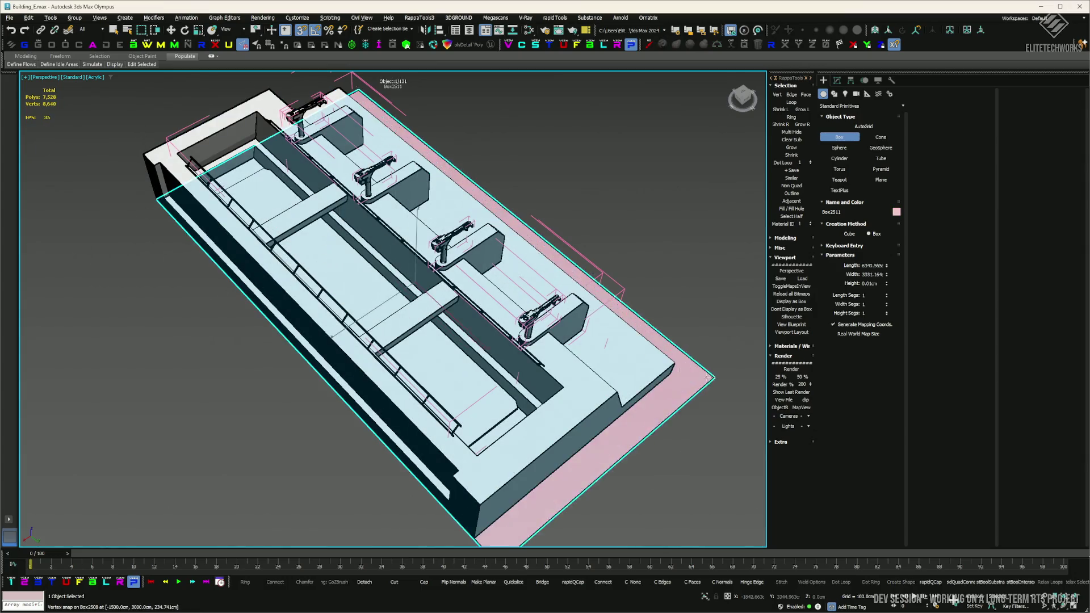
click(662, 294)
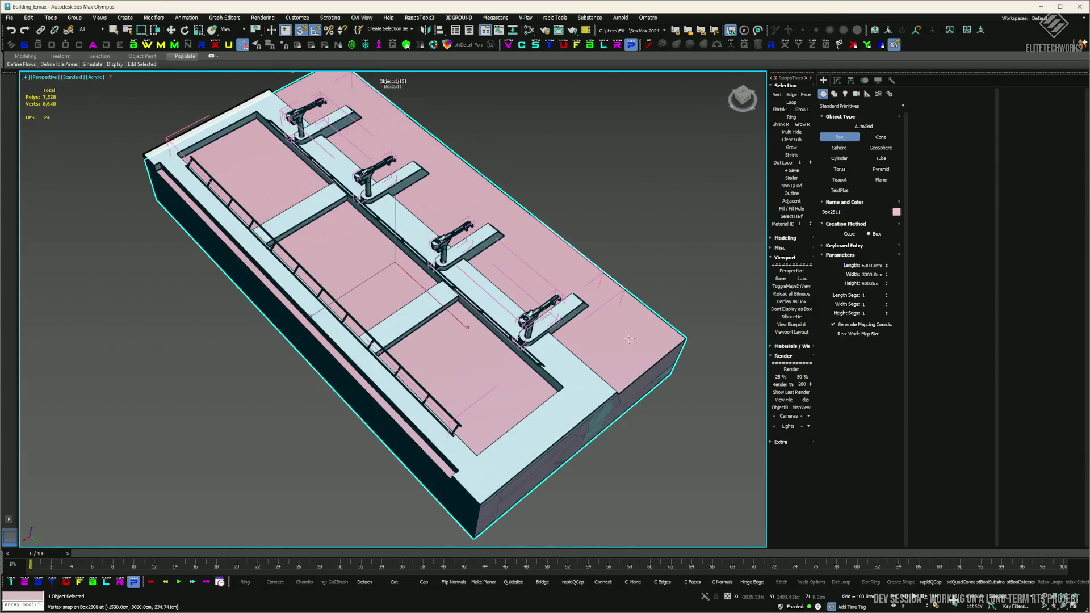
click(486, 500)
right_click(525, 311)
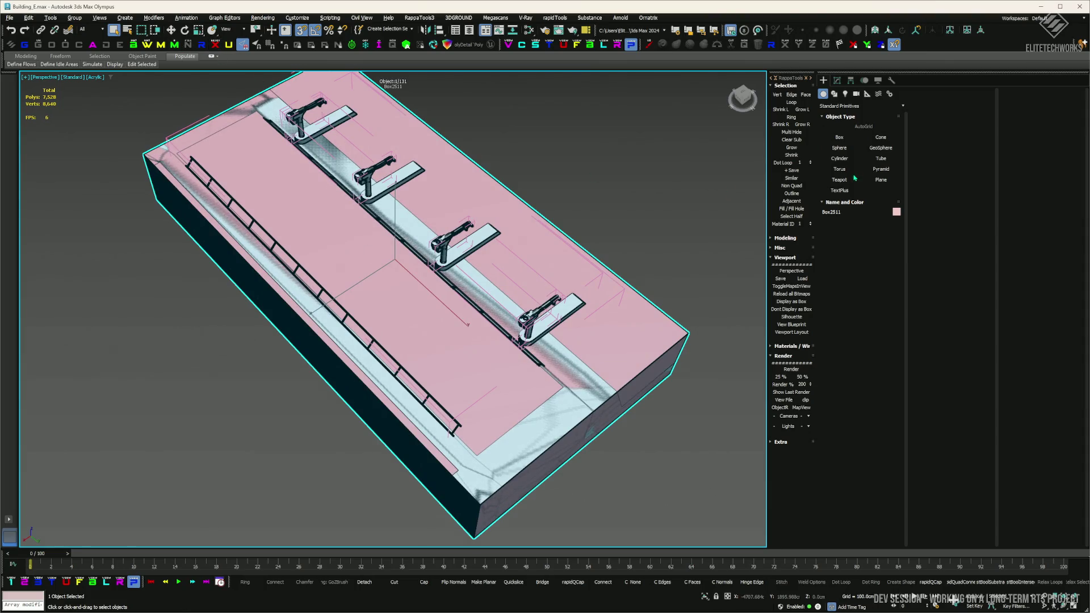
- Add an Unwrella modifier to the box and run a Hard Surface UV unwrap
click(836, 80)
click(839, 242)
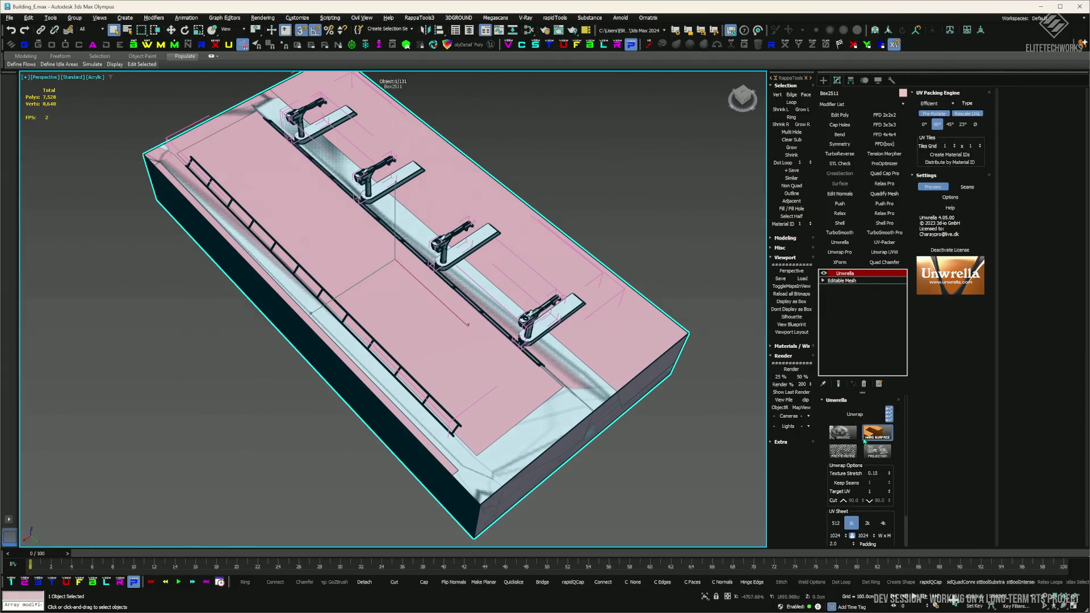
click(863, 441)
click(434, 7)
- Convert the unwrapped box to an Editable Poly
right_click(449, 141)
mouse_move(499, 309)
click(550, 311)
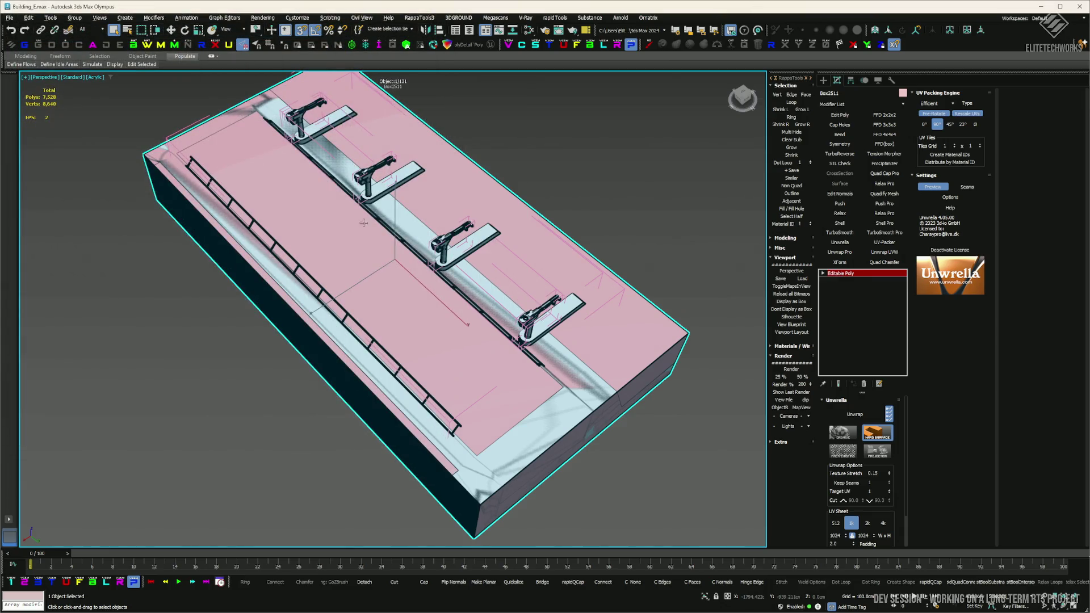
click(9, 18)
click(180, 76)
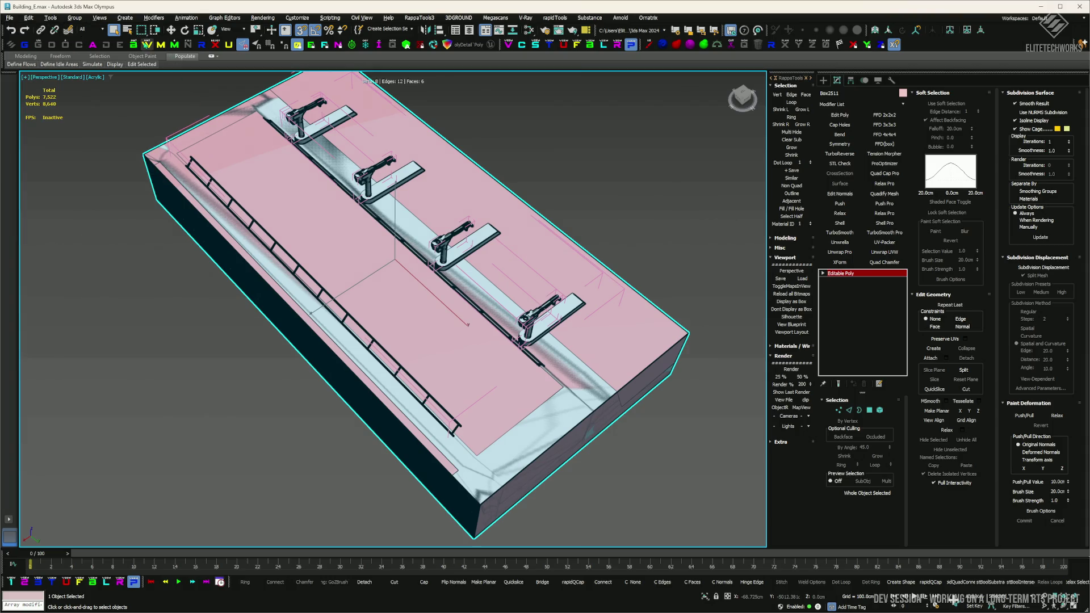
- Export the model over SupplyDepot.fbx, confirming the overwrite and FBX export settings
click(9, 18)
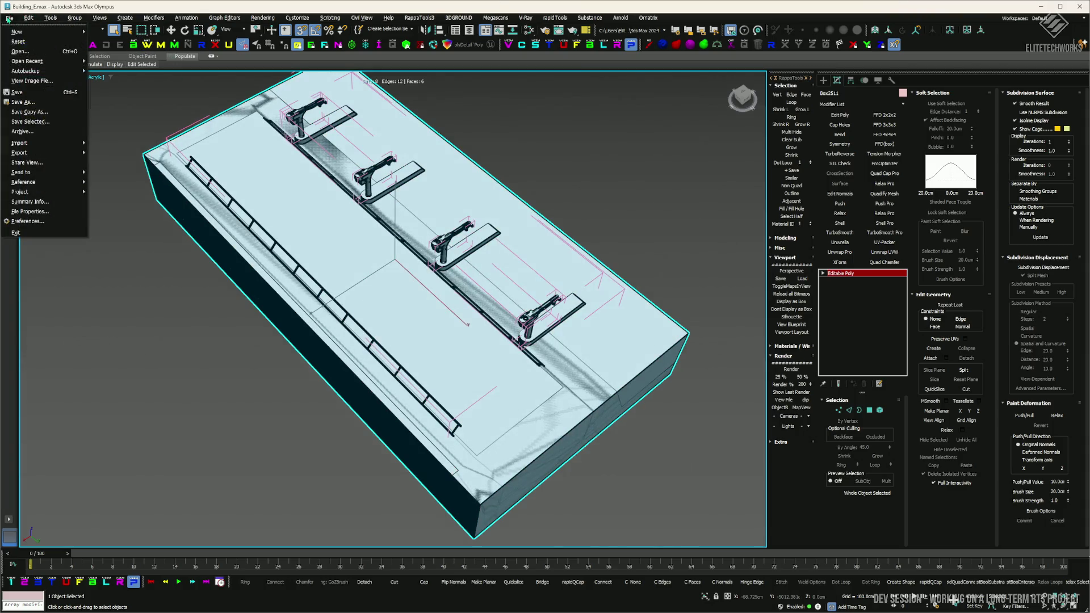
mouse_move(34, 153)
click(117, 162)
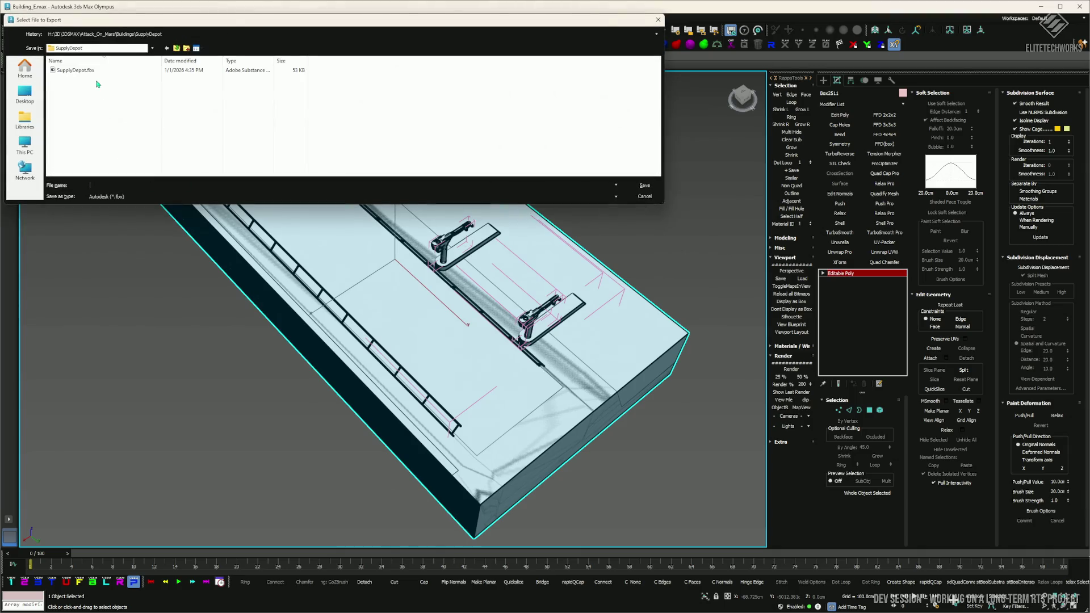
double_click(91, 70)
click(590, 324)
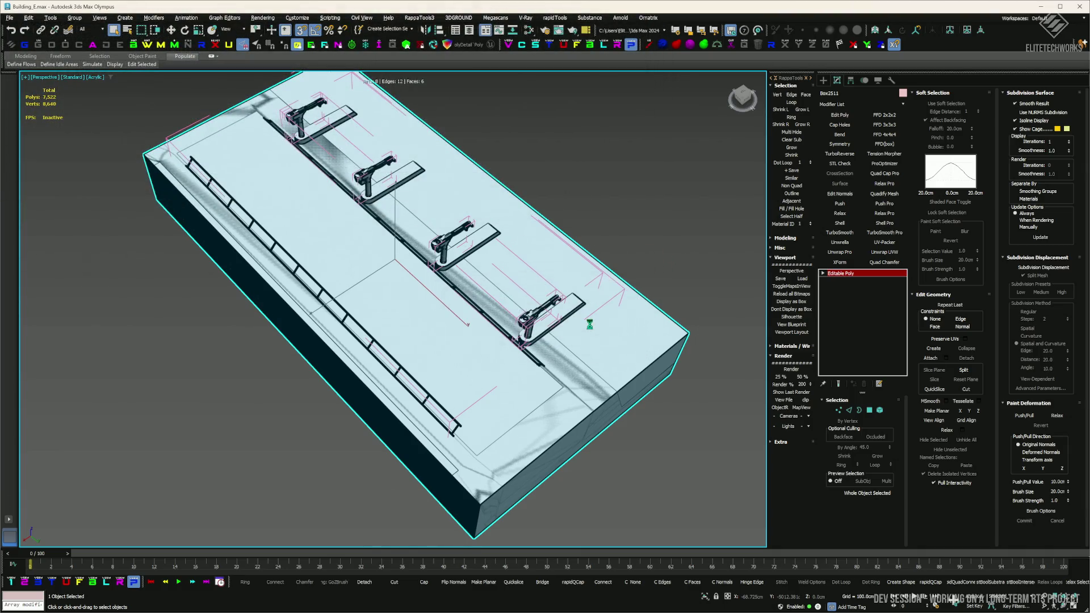
click(429, 343)
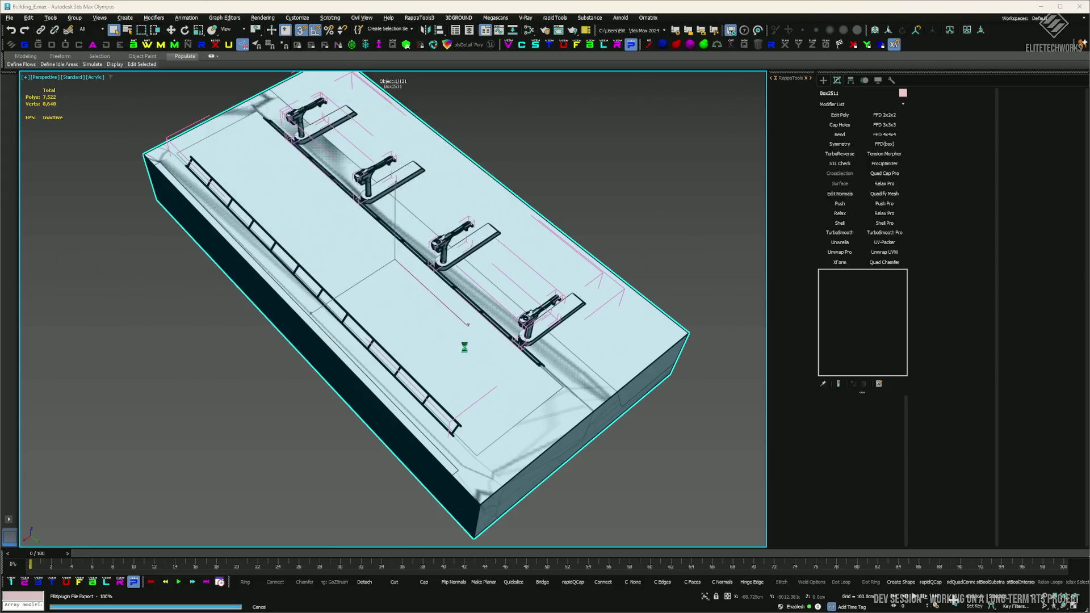
- Back in Unreal, bring up the SupplyDepot mesh's actions in the content drawer
key(alt+Tab)
key(ctrl+space)
right_click(195, 449)
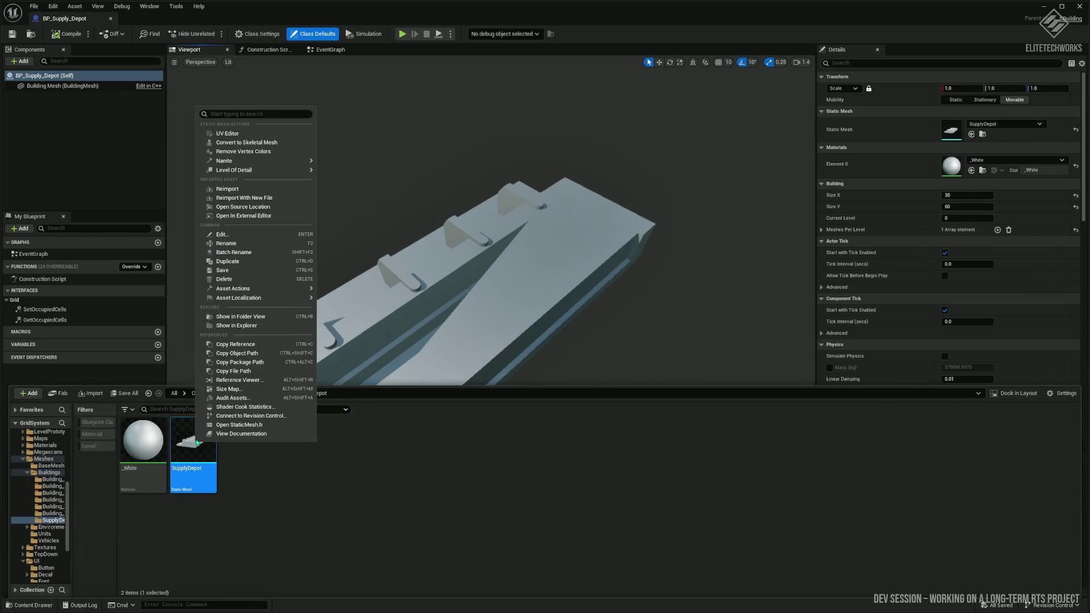
- Reimport SupplyDepot from the updated FBX, then compile, save and close the Supply Depot blueprint
click(244, 196)
click(369, 287)
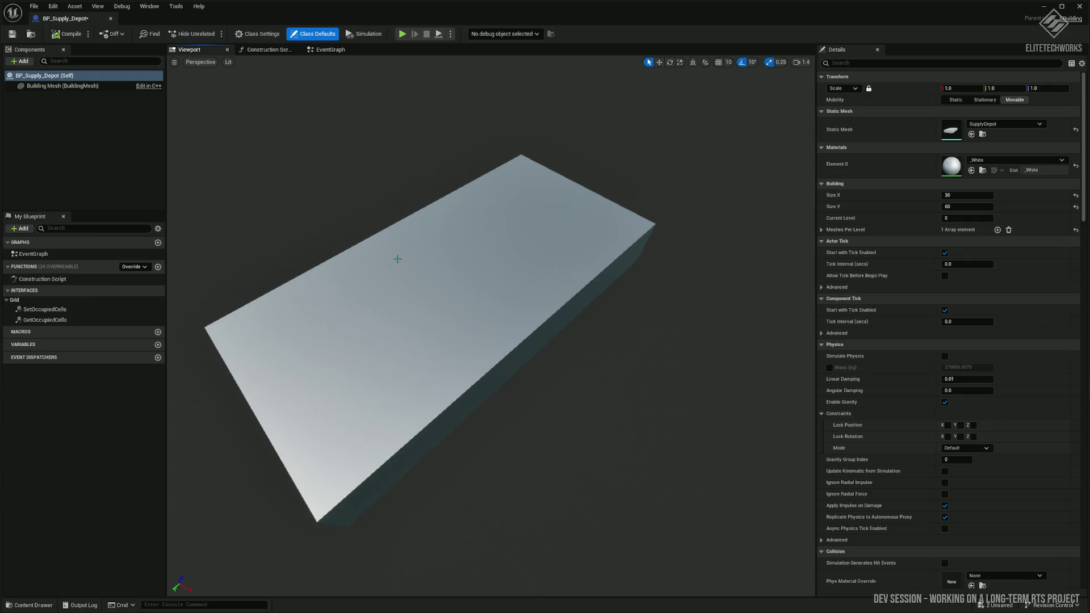
click(55, 35)
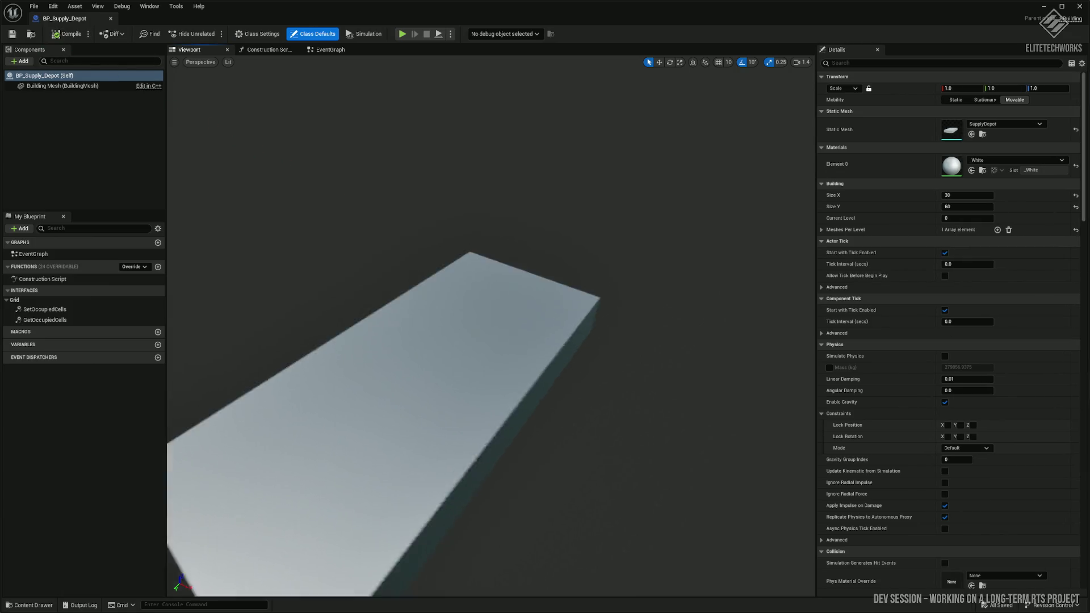
click(111, 19)
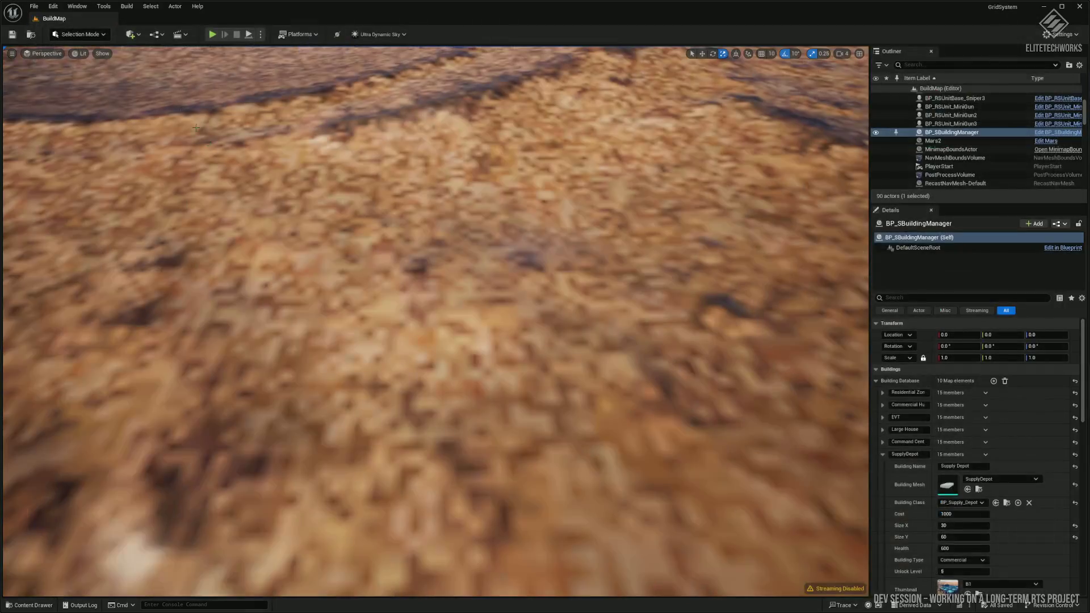
key(ctrl+space)
- Play-test by placing a Supply Depot, stop, and locate BP_Supply_Depot in Blueprints/Buildings/New
click(212, 35)
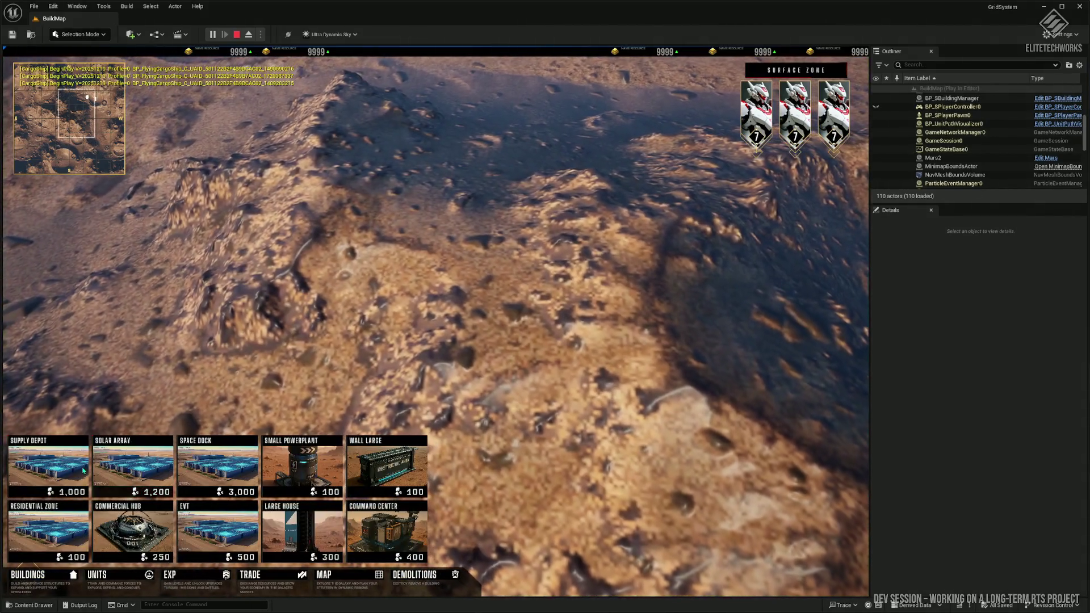
click(83, 470)
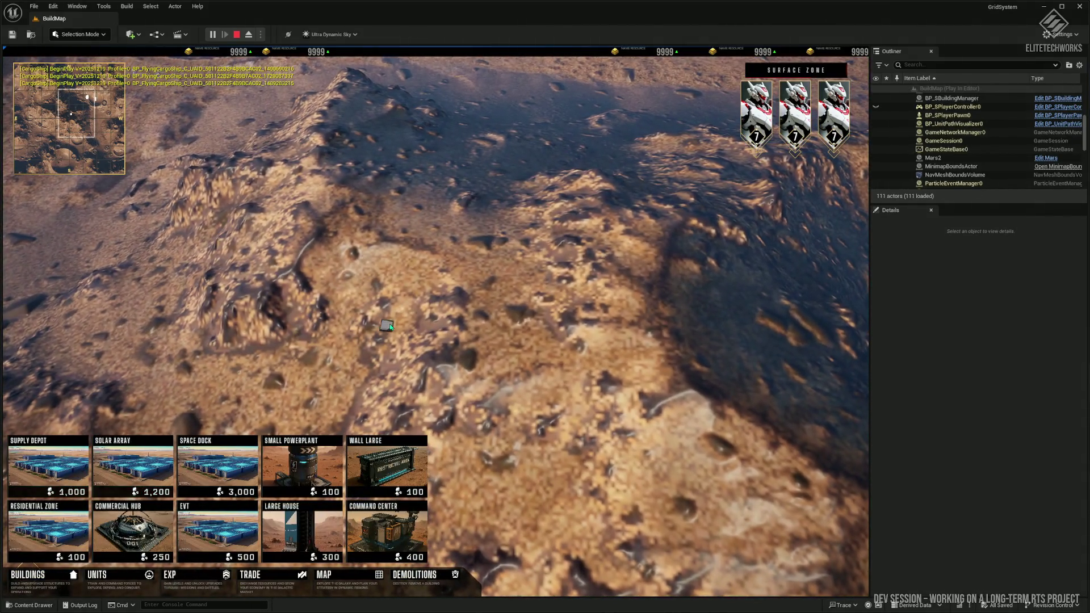
scroll(539, 340, down, 5)
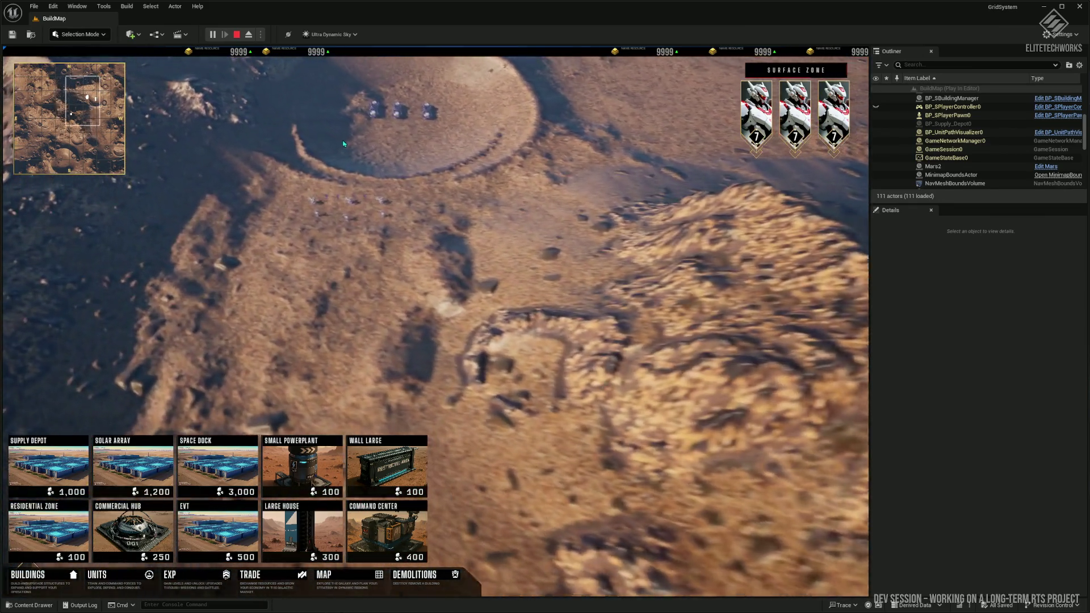
key(Escape)
key(ctrl+space)
click(902, 357)
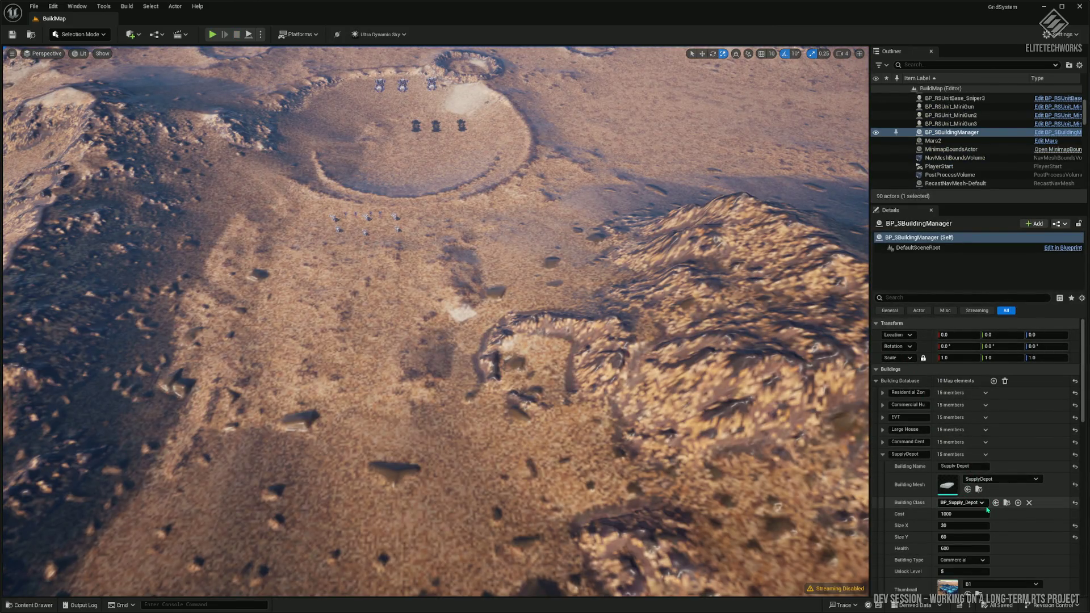
click(1007, 504)
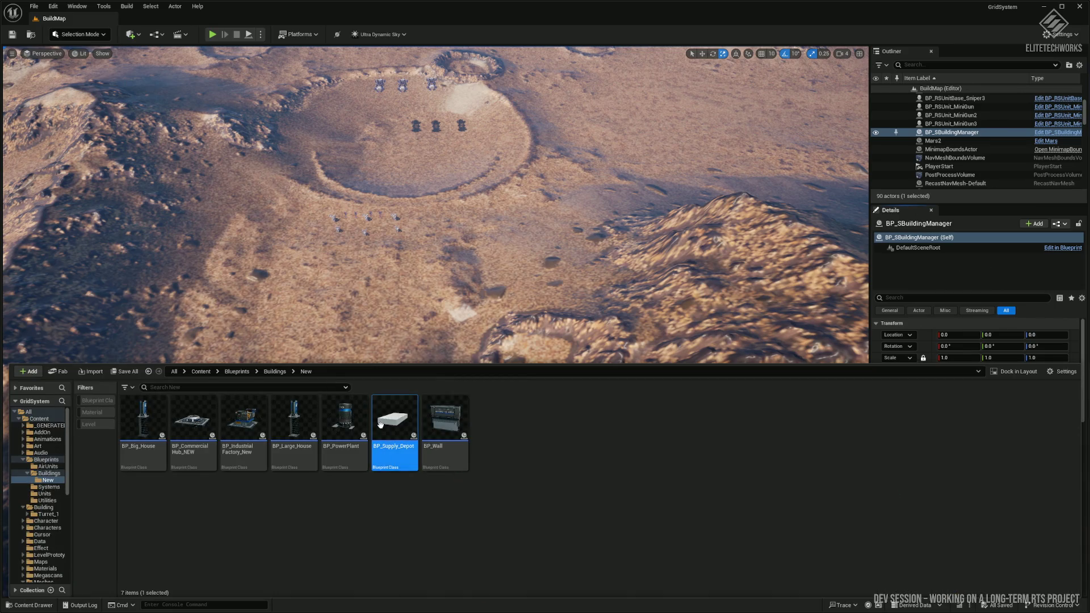
- Open BP_Supply_Depot and switch between its Building Mesh component and class defaults
double_click(401, 443)
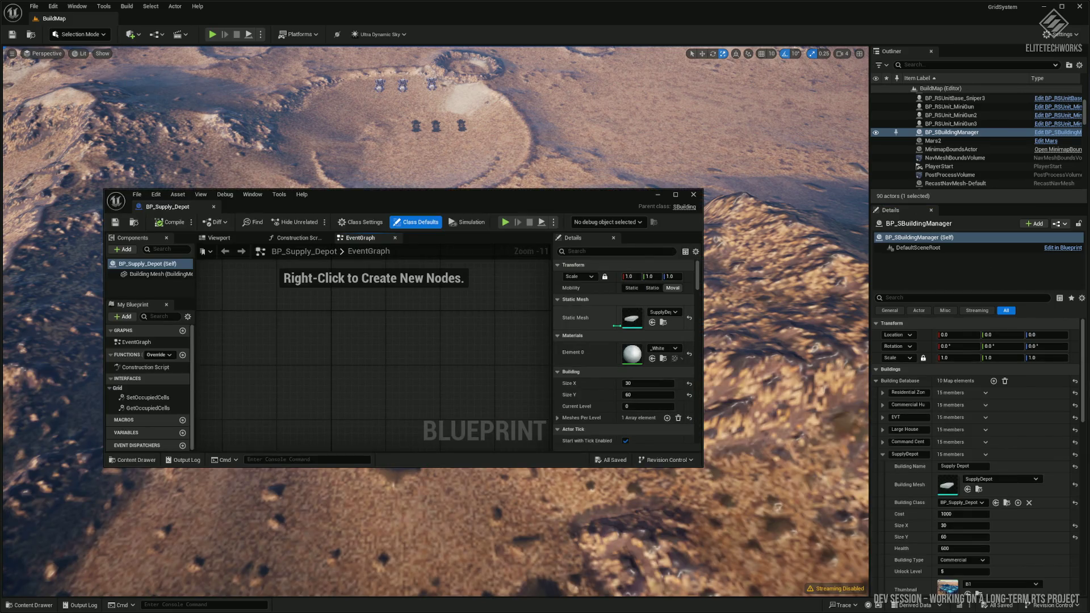
click(663, 323)
click(154, 274)
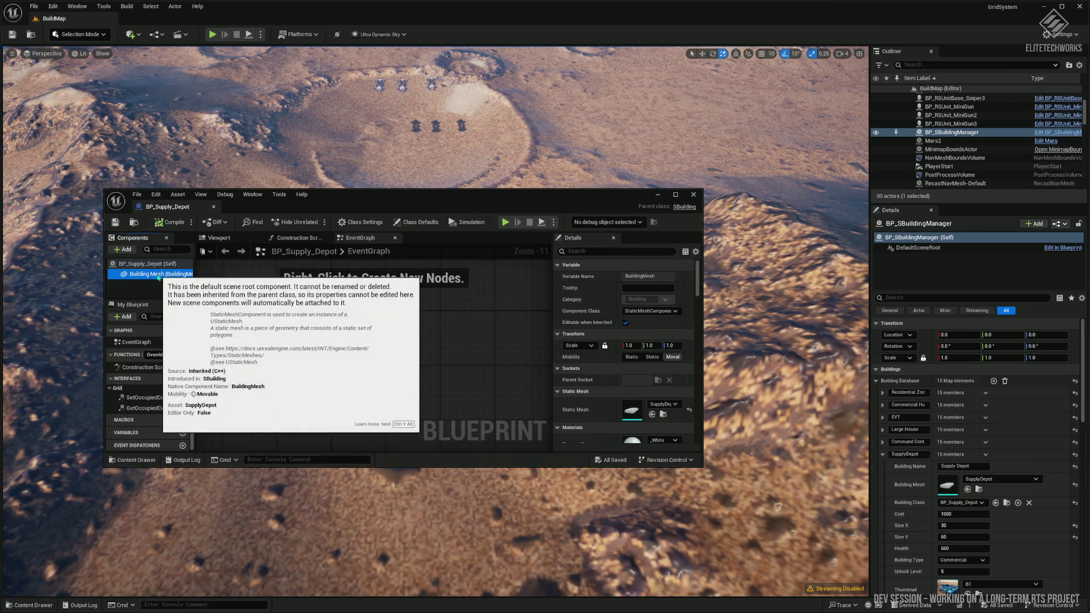
click(159, 267)
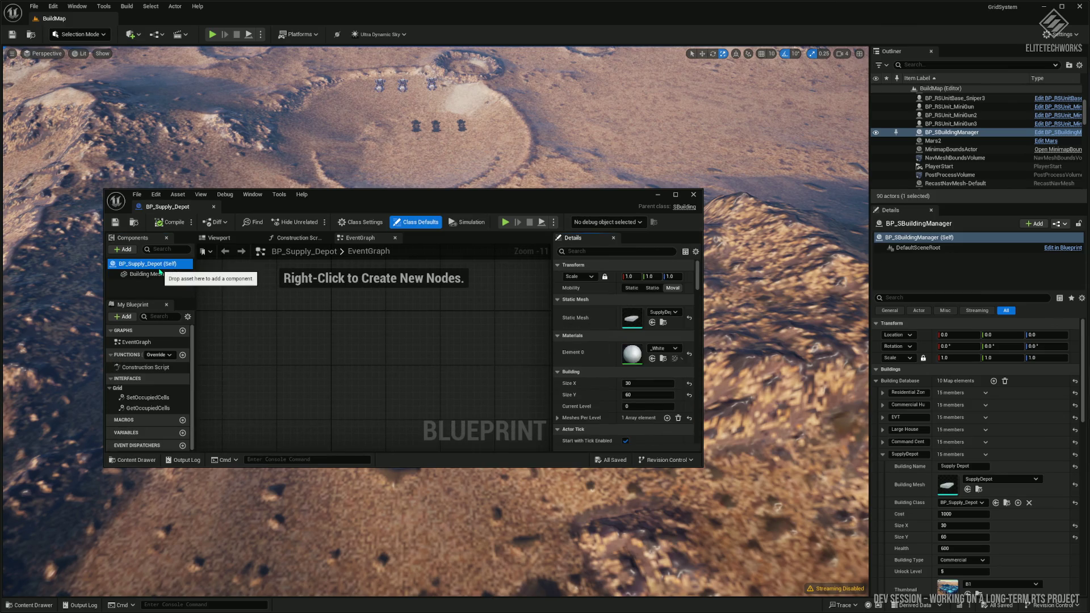
click(169, 276)
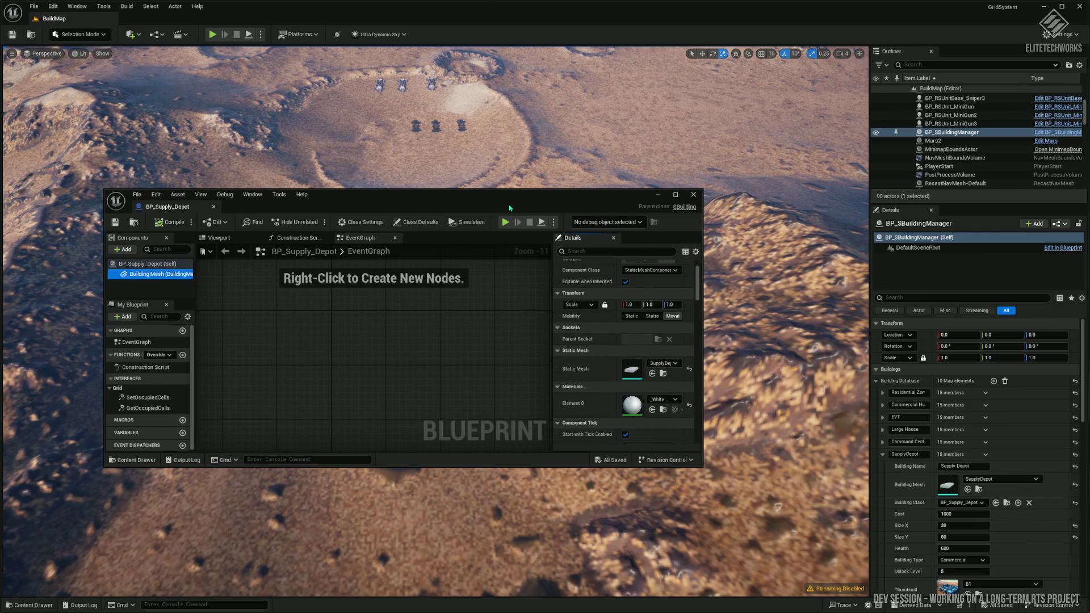
- Widen the Details panel and check the Static Mesh slot shows SupplyDepot, then return to class defaults
drag(517, 188, 518, 1)
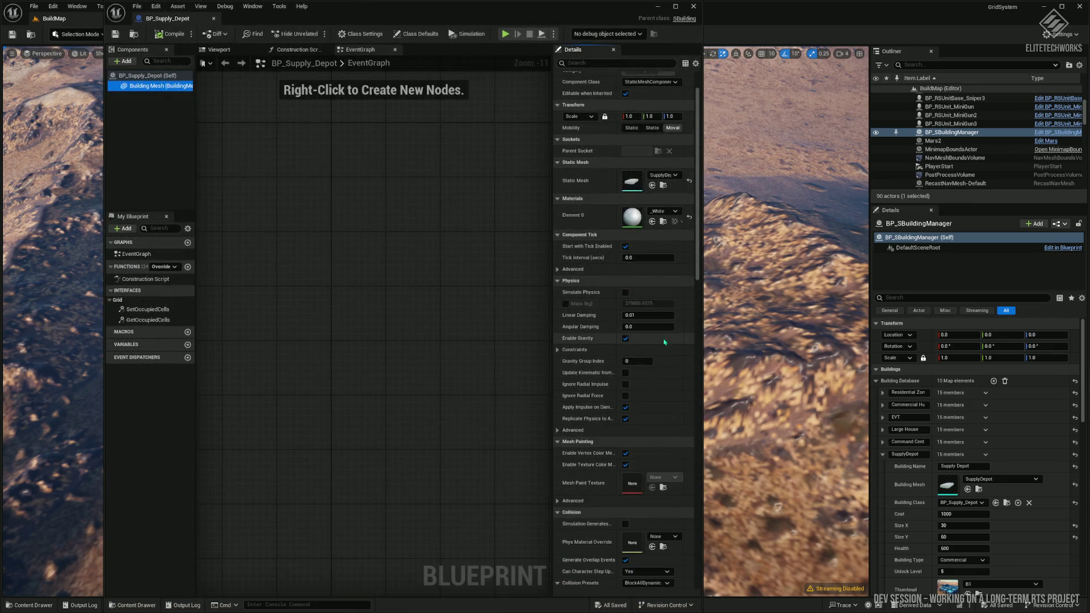
scroll(655, 364, down, 3)
scroll(655, 364, up, 3)
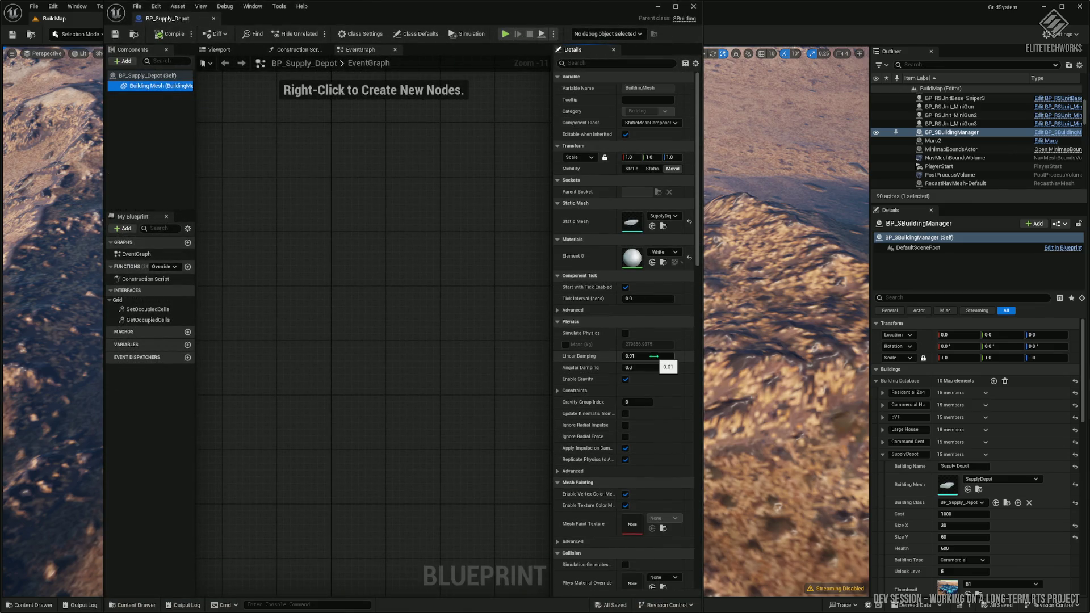
mouse_move(552, 249)
mouse_down()
mouse_move(480, 250)
mouse_move(443, 269)
mouse_up()
click(460, 310)
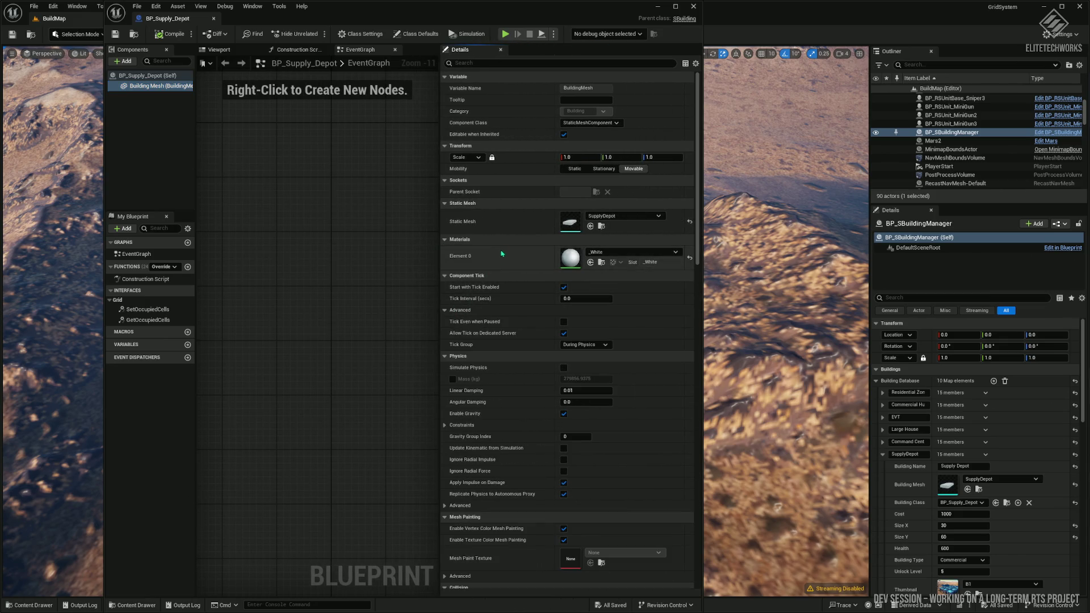
click(604, 217)
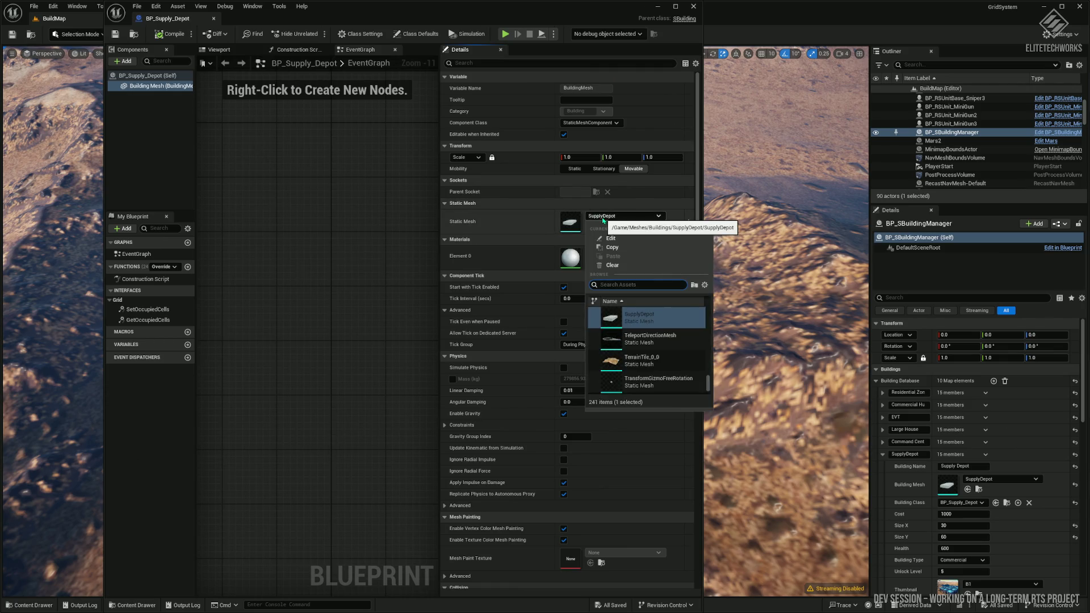
click(163, 88)
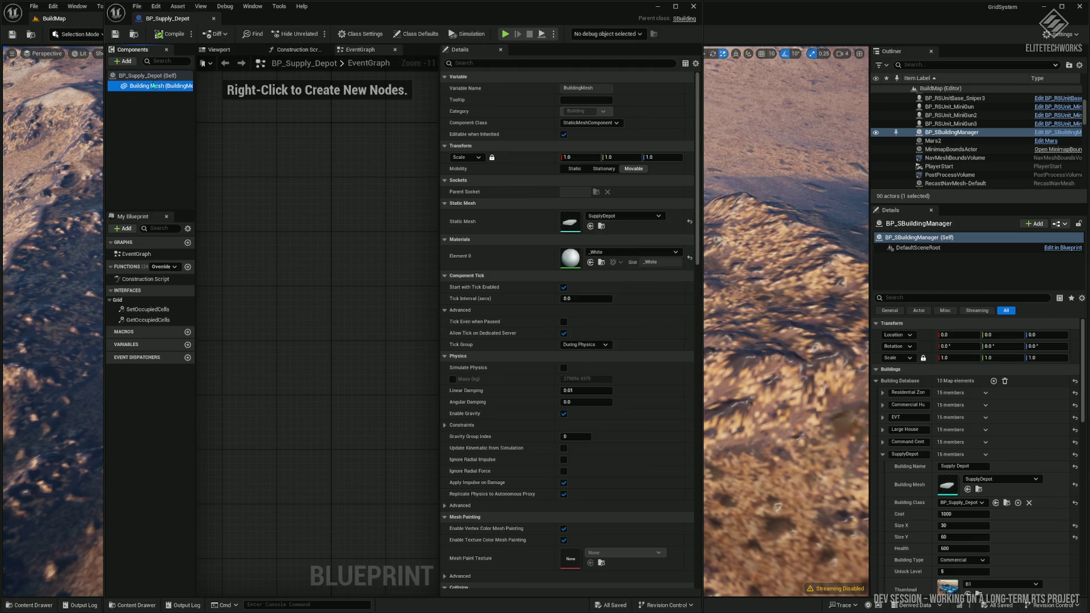
click(161, 75)
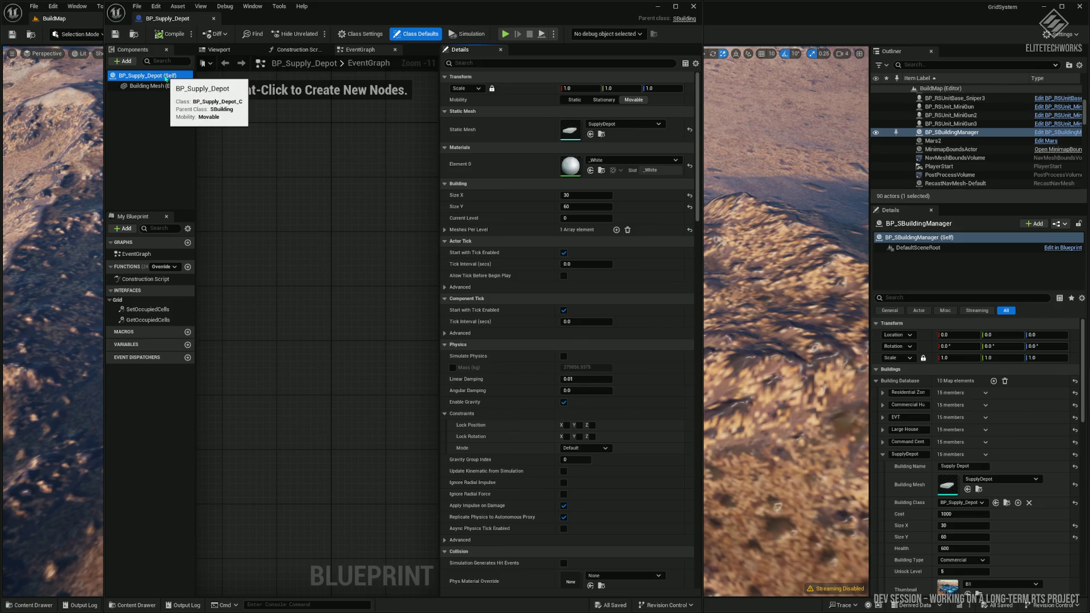
- Set Meshes Per Level Index [0] to SupplyDepot instead of Building_D and close the Blueprint
click(445, 230)
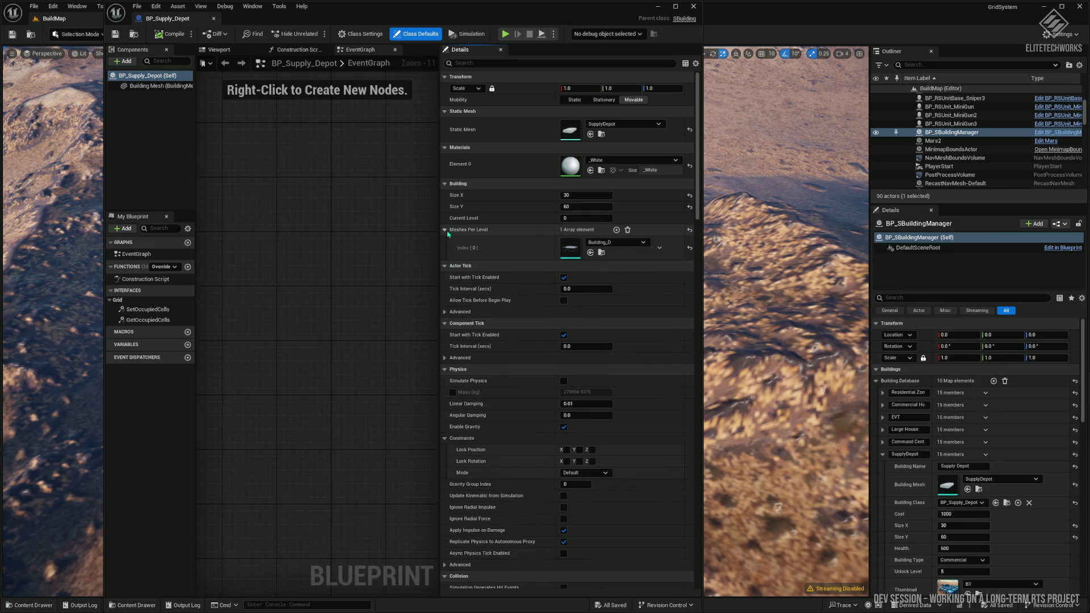
click(627, 244)
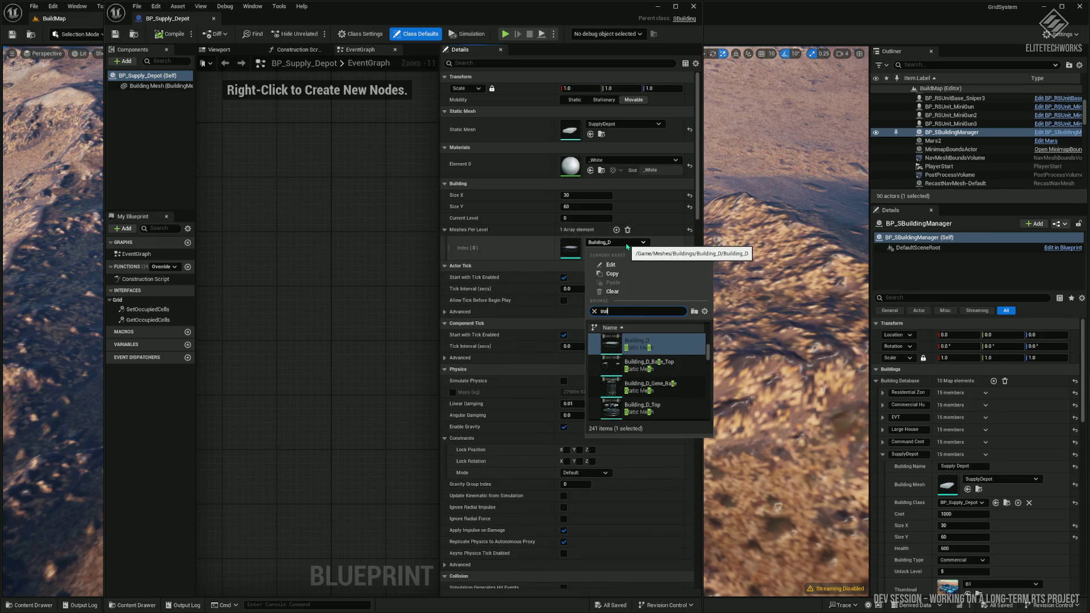
text(upply)
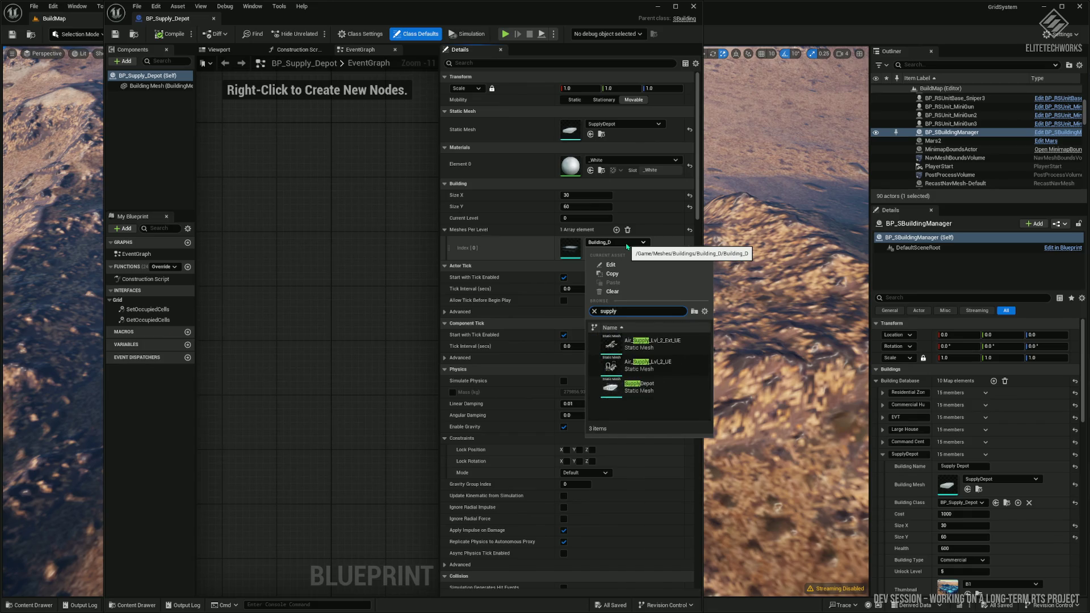
click(650, 384)
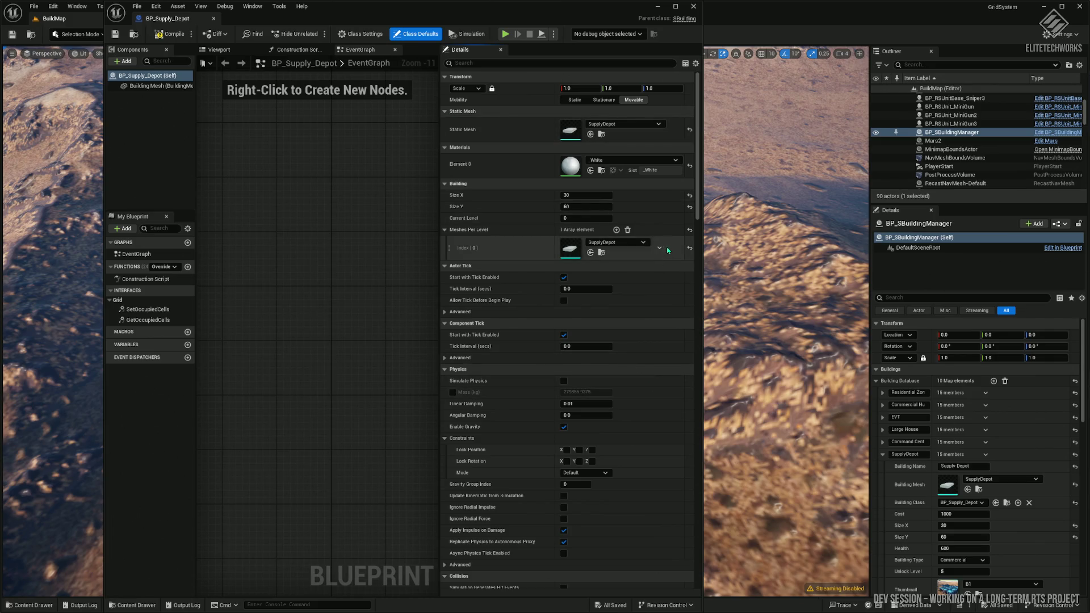
click(694, 6)
- Run a quick play test of the depot, then return to 3ds Max
click(223, 33)
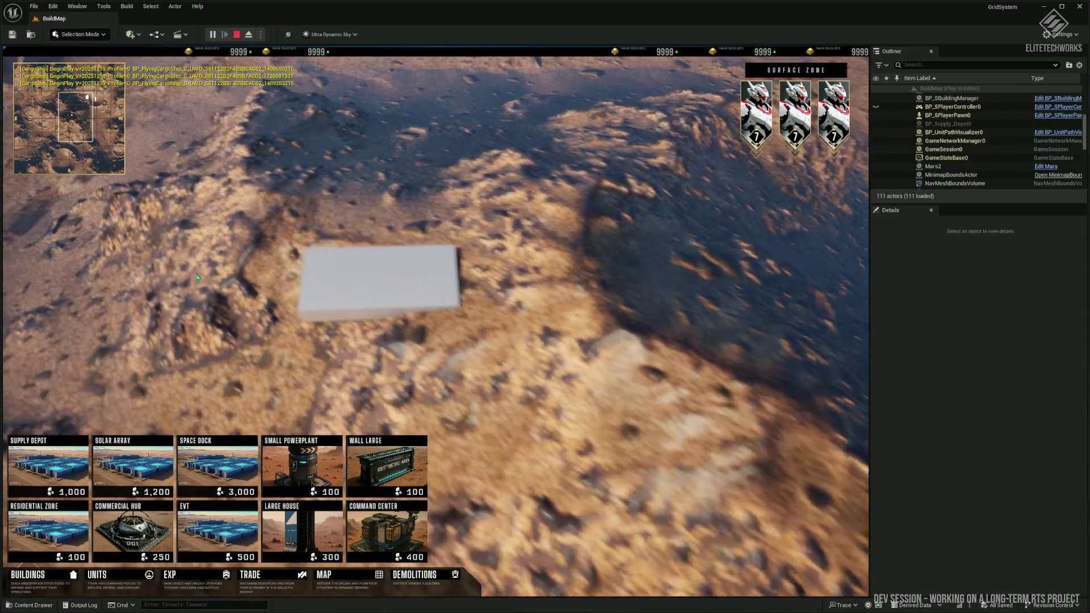
key(Escape)
key(alt+Tab)
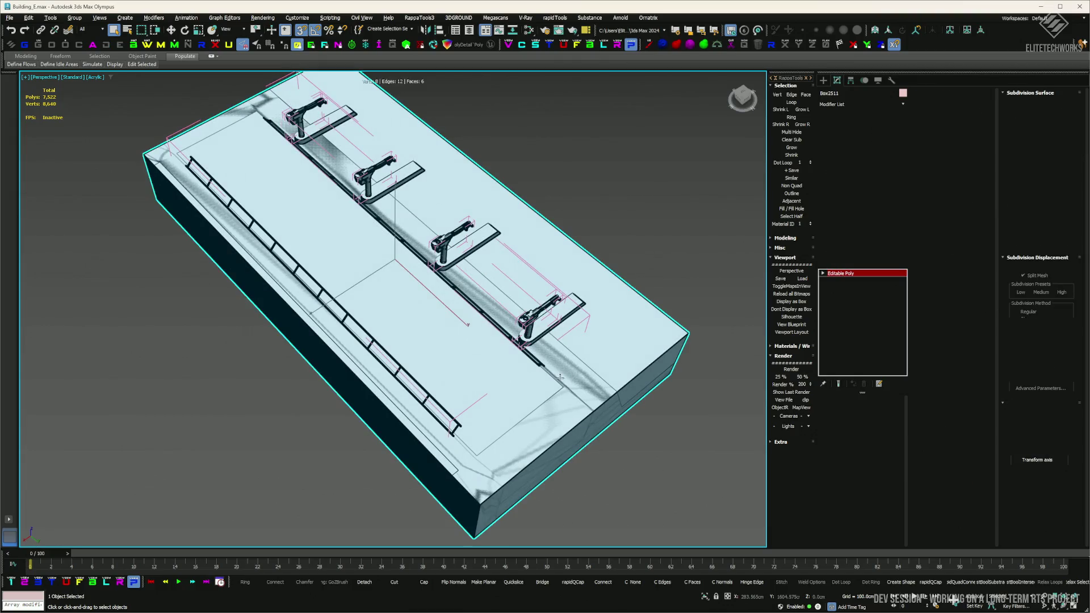
- Delete the stray Box2511 and box-select the six depot objects
key(Delete)
scroll(656, 499, down, 5)
key(ctrl+a)
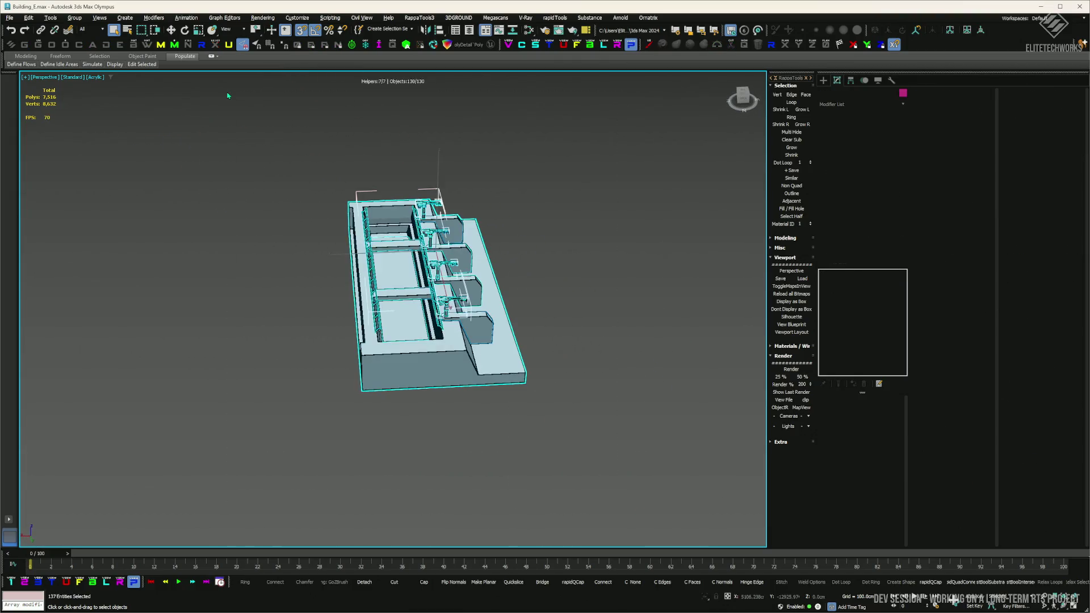
click(546, 235)
scroll(547, 235, up, 3)
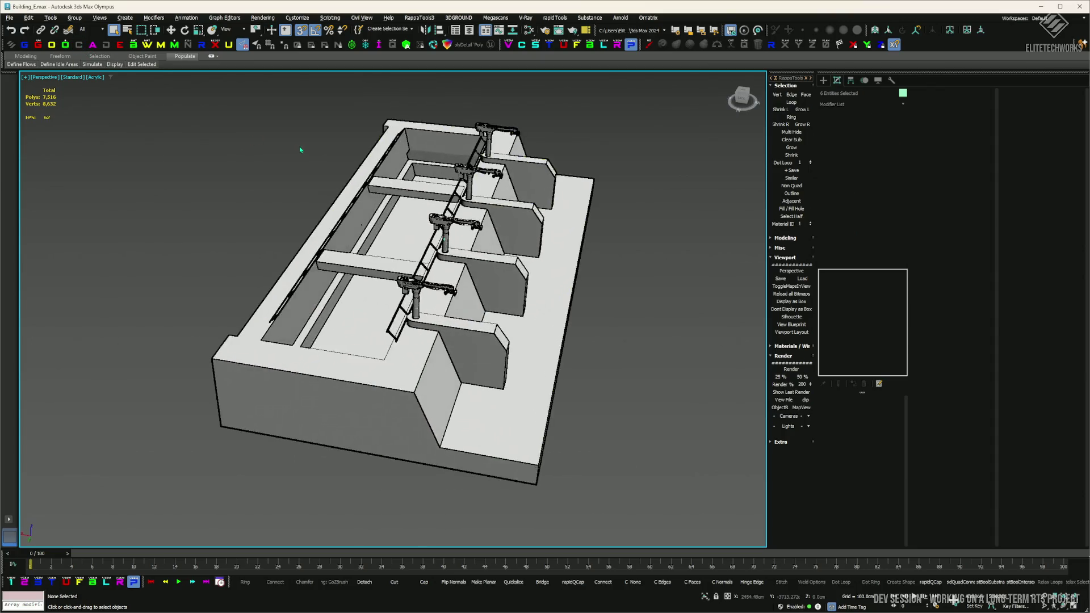
drag(178, 111, 576, 462)
- Export the selection as FBX, overwriting SupplyDepot.fbx with the default export settings
click(17, 18)
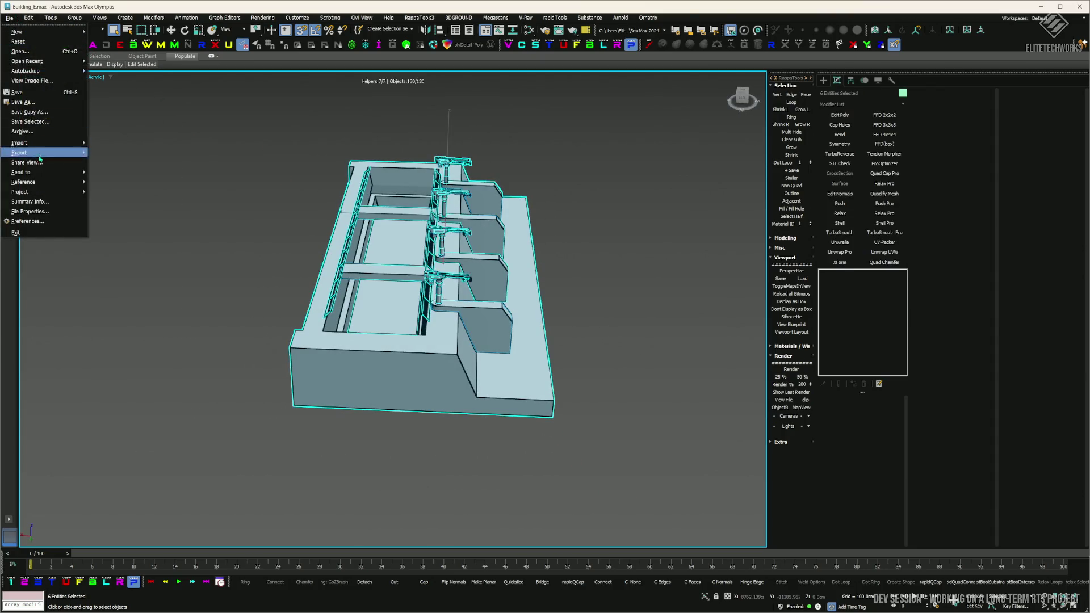
click(114, 162)
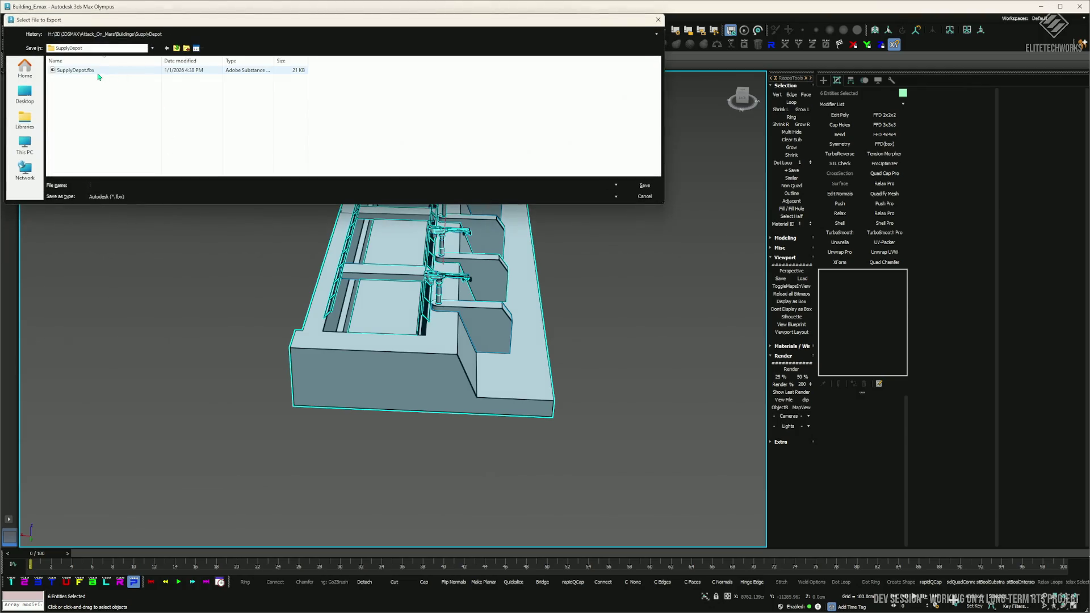
key(Return)
click(593, 325)
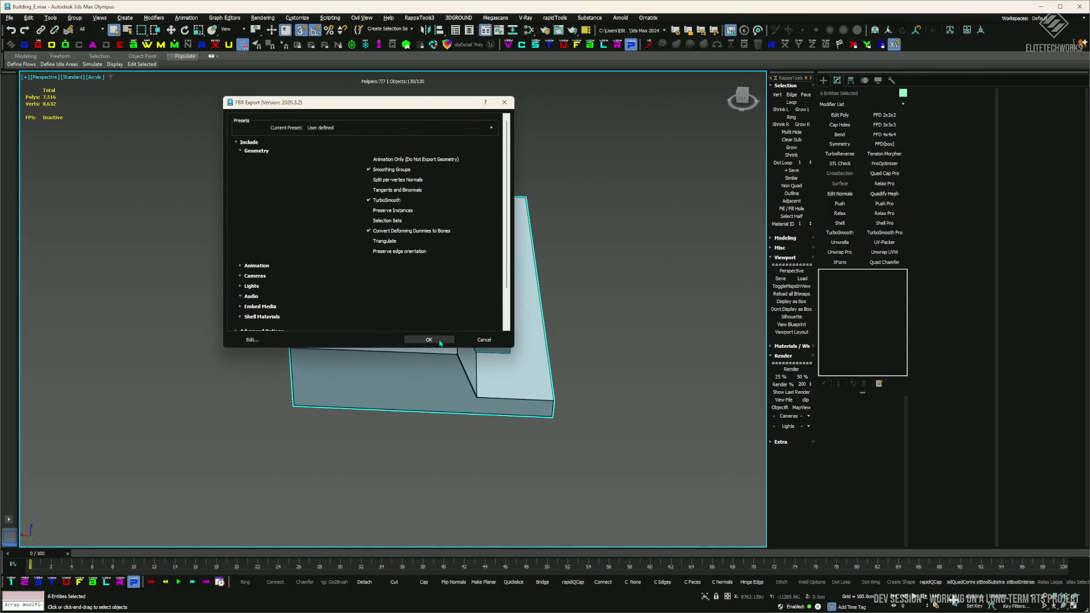
click(440, 340)
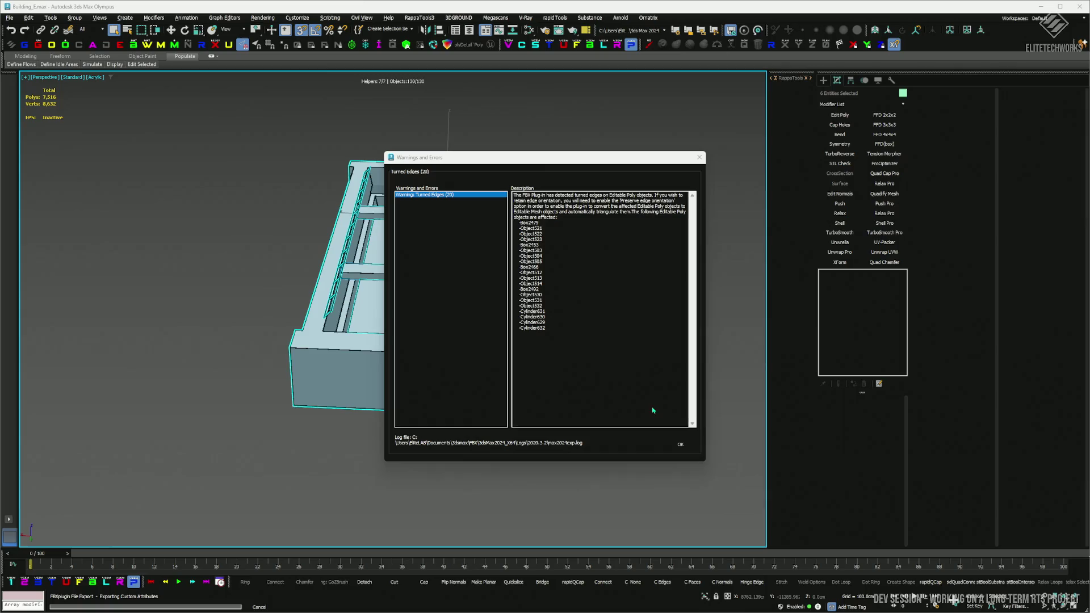
click(679, 443)
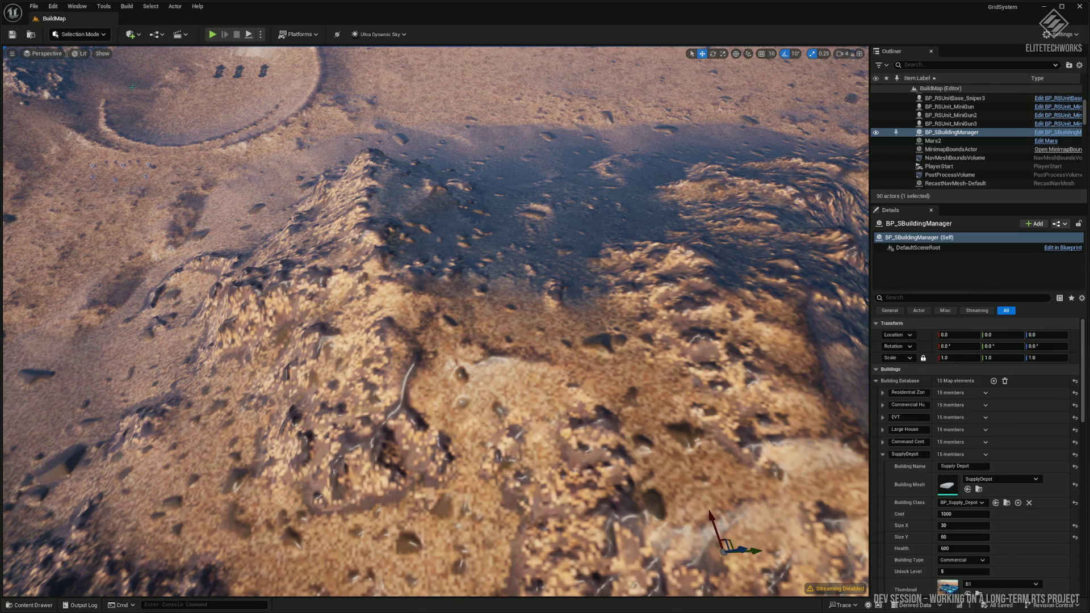
- Reimport the SupplyDepot static mesh from the updated FBX and launch a play session
click(211, 35)
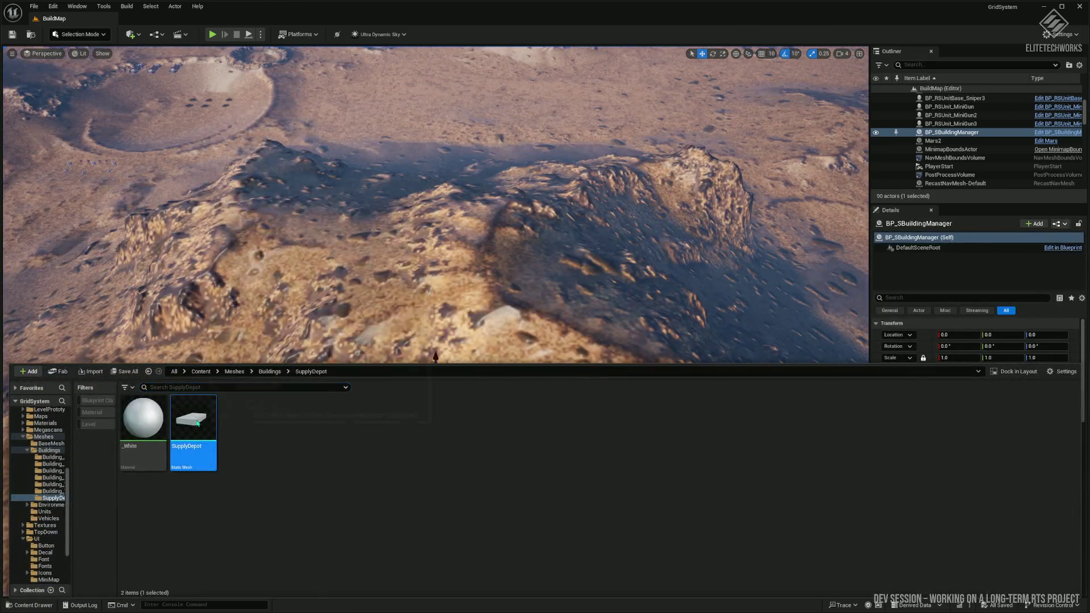
right_click(196, 426)
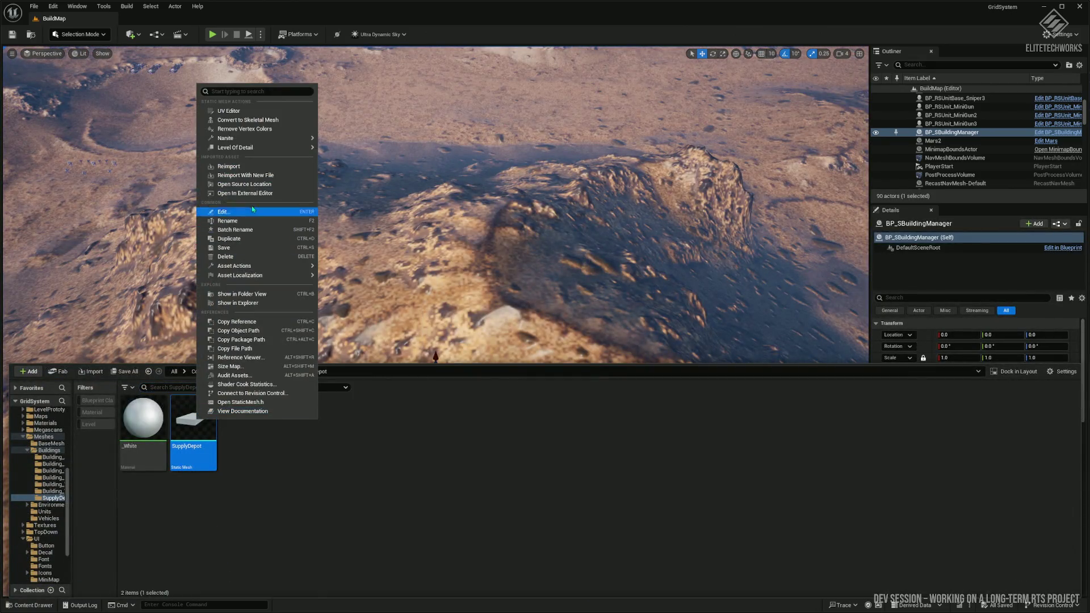
click(255, 166)
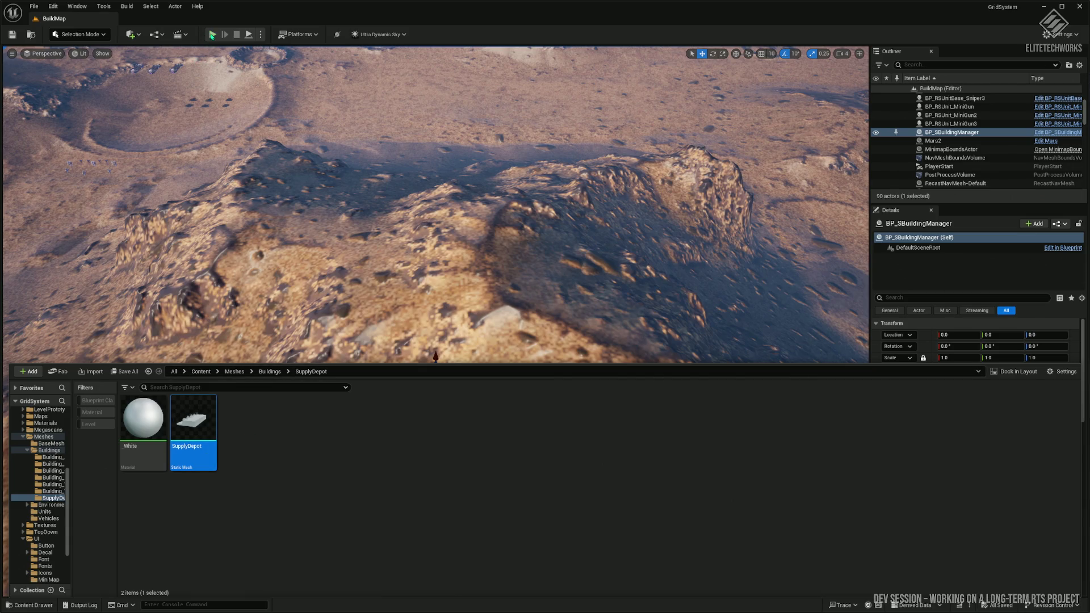
click(212, 35)
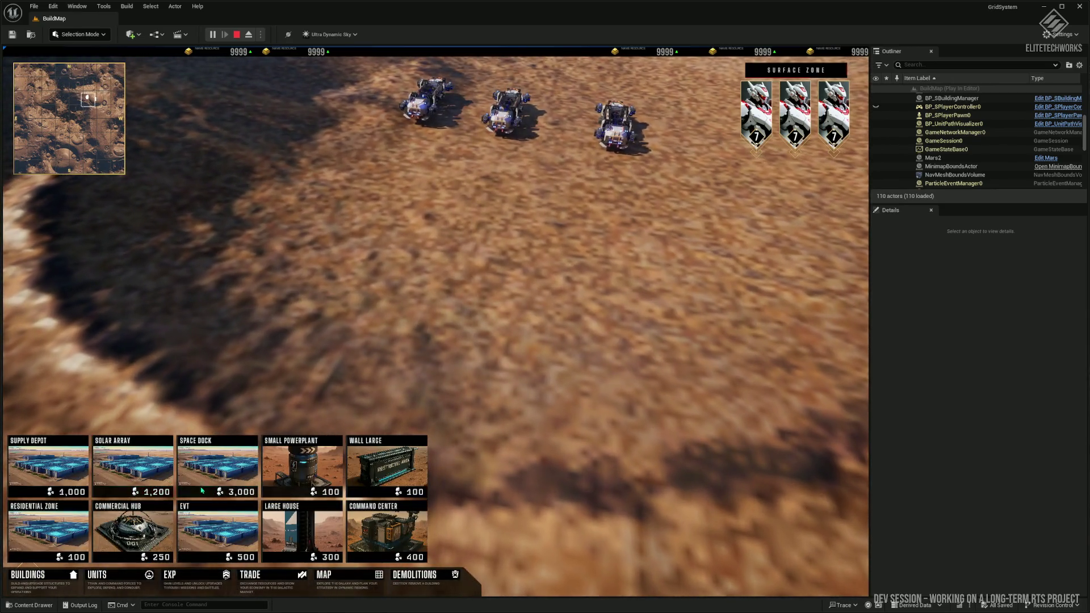
- Place a Supply Depot in the game, orbit and zoom around it up close, then stop play
click(75, 489)
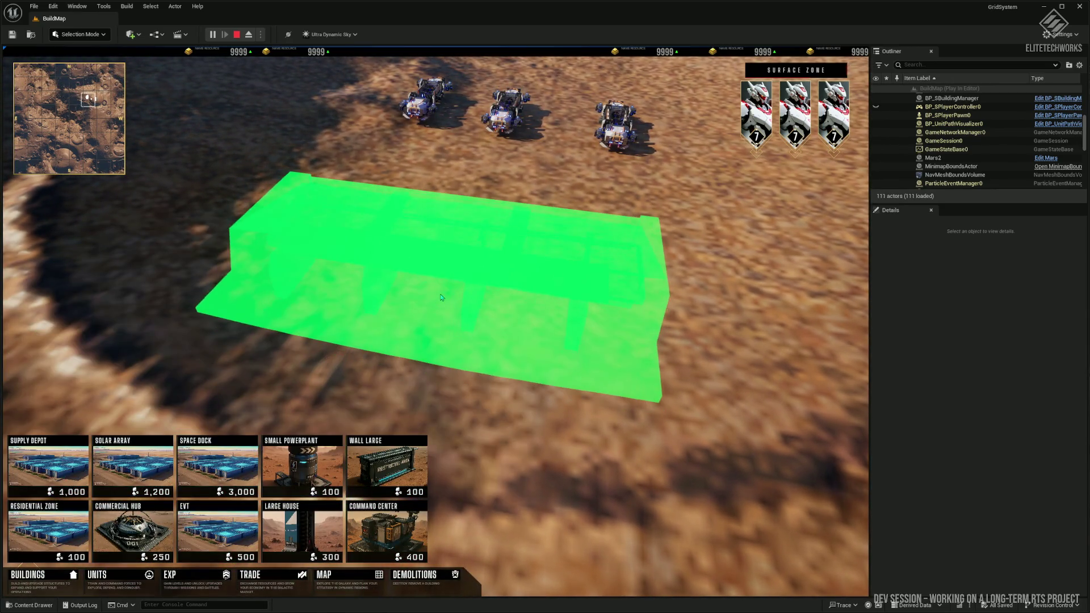
click(500, 312)
key(e)
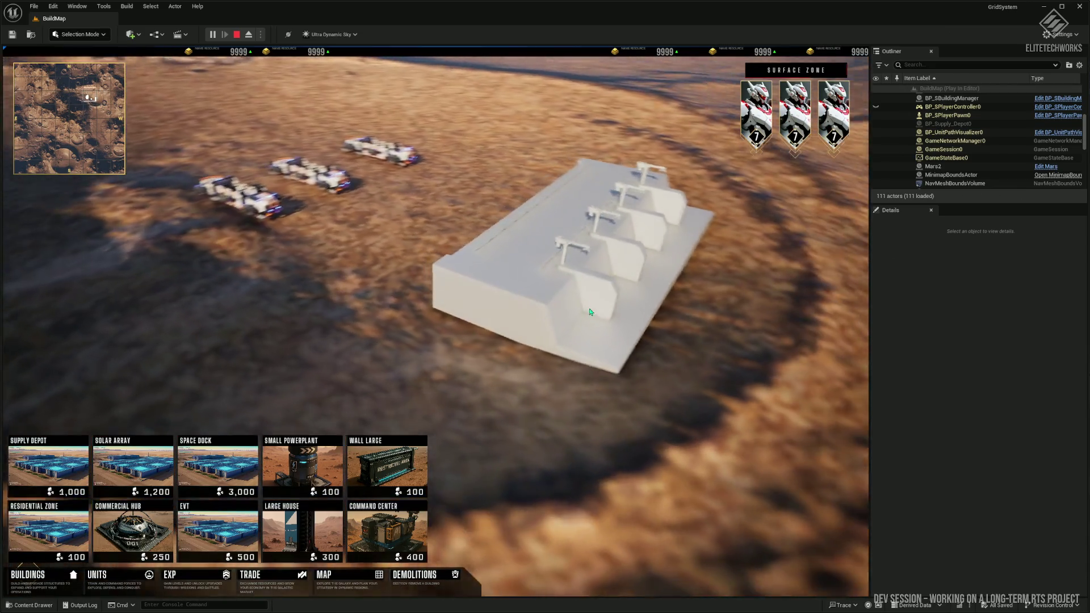
scroll(503, 389, up, 5)
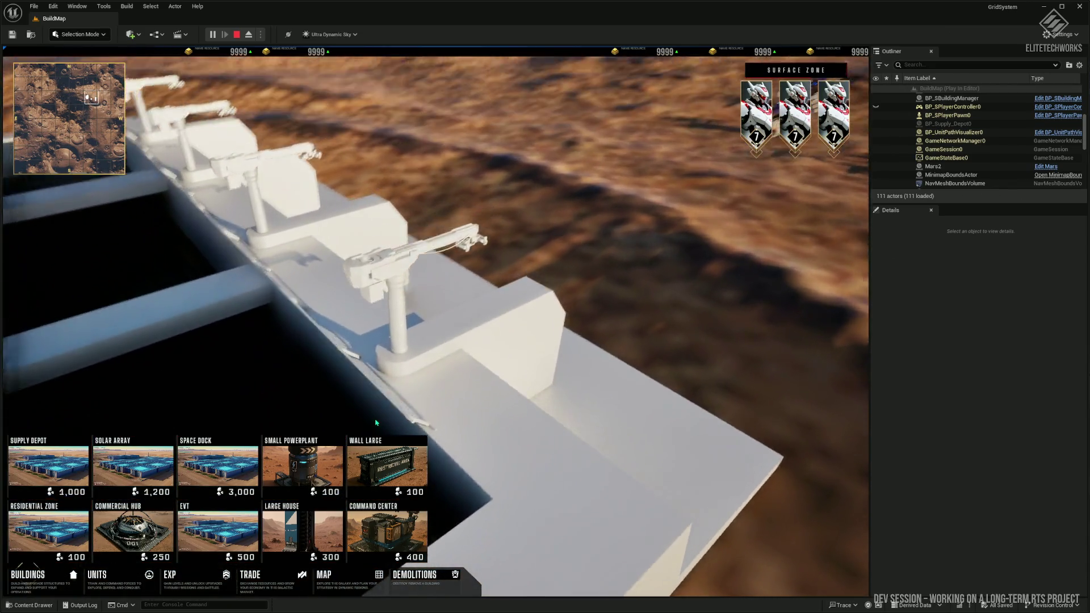
key(e)
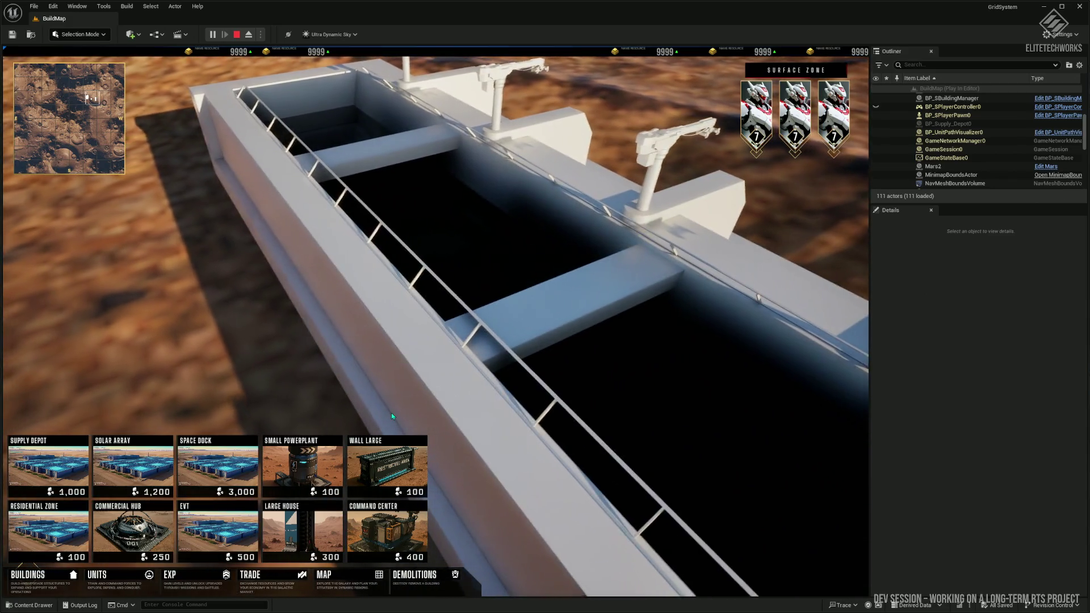
scroll(393, 412, down, 5)
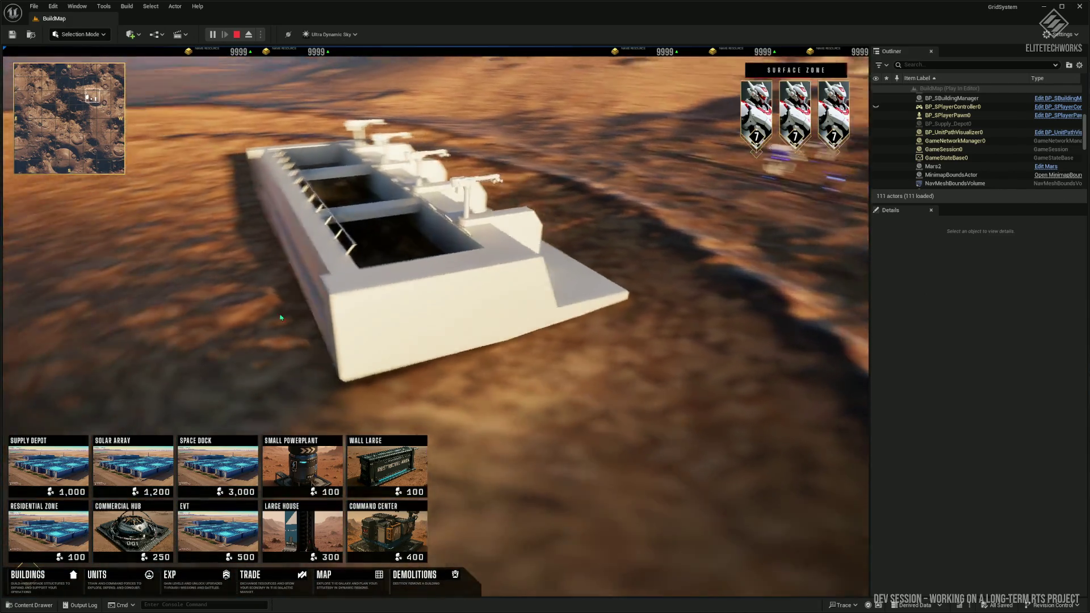
scroll(280, 317, down, 5)
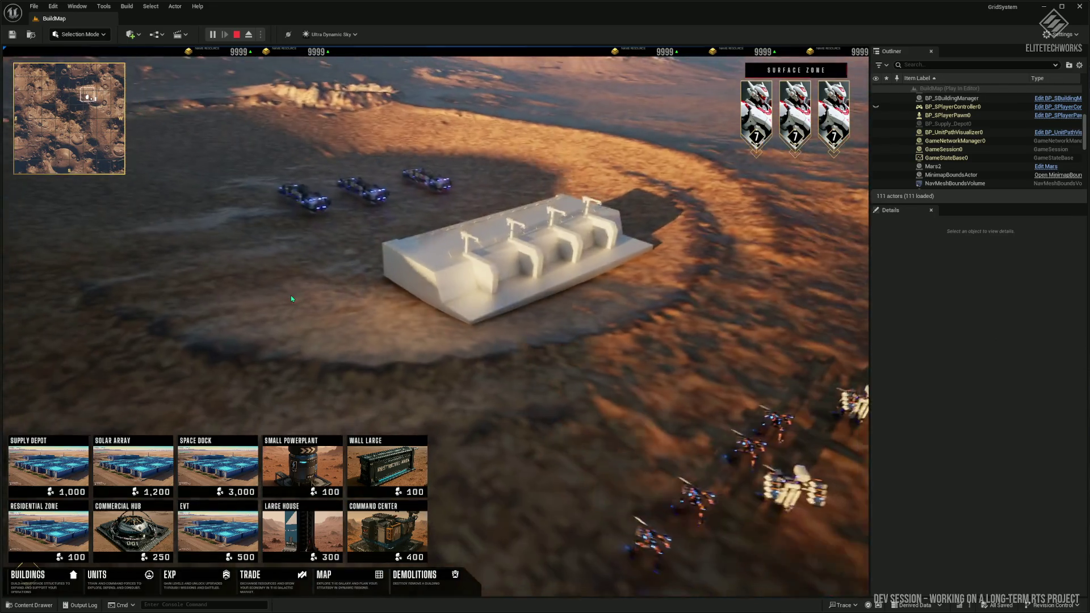
key(Escape)
- Review the SupplyDepot mesh's Nanite settings in the Static Mesh Editor, then play the BuildMap
key(ctrl+space)
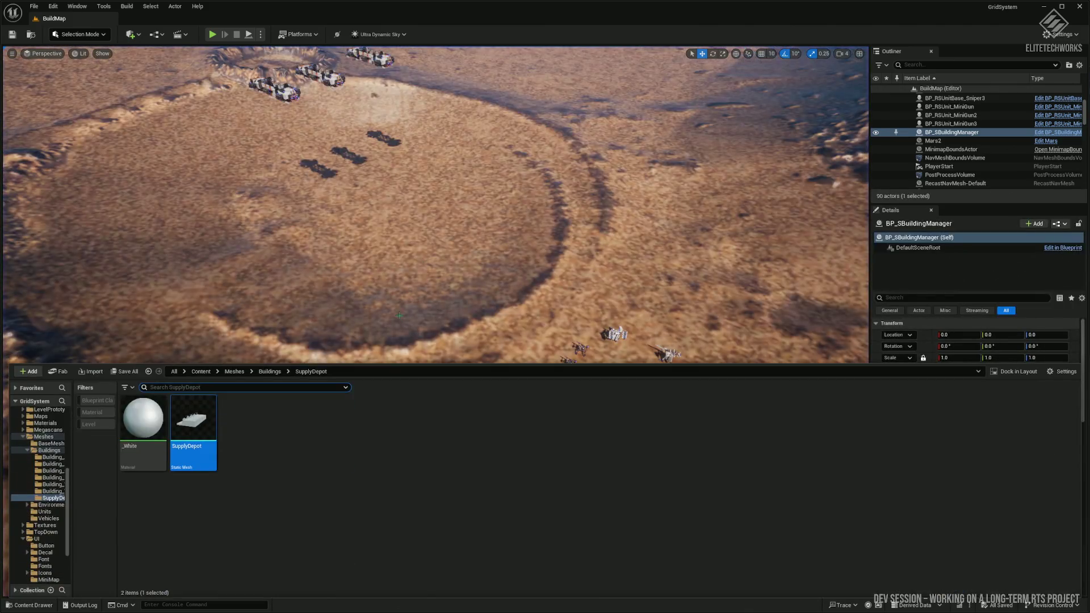
double_click(193, 420)
text(nan)
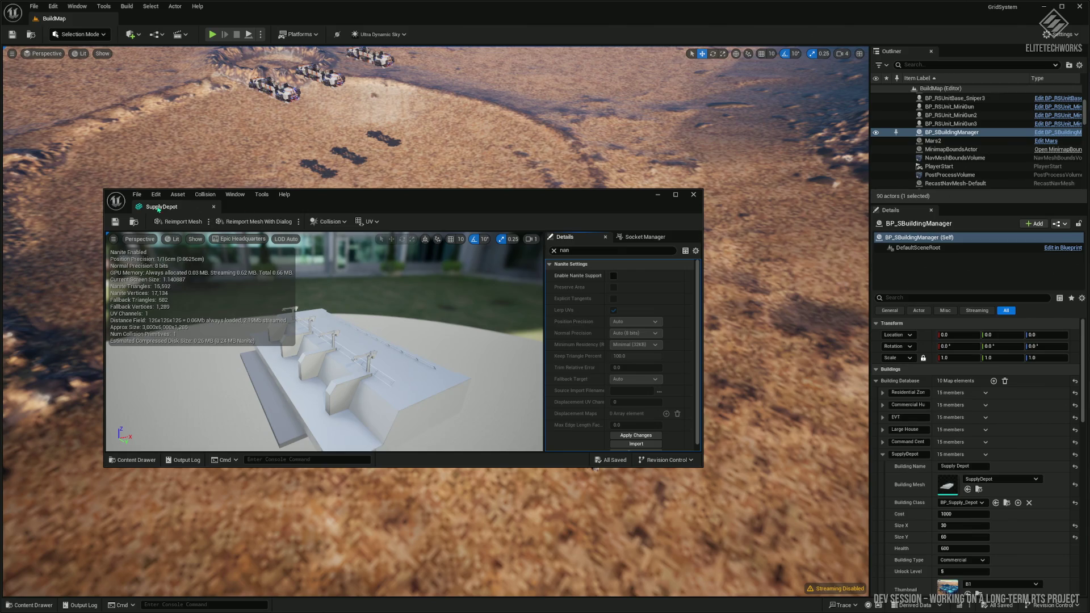
key(ctrl+space)
key(ctrl+space)
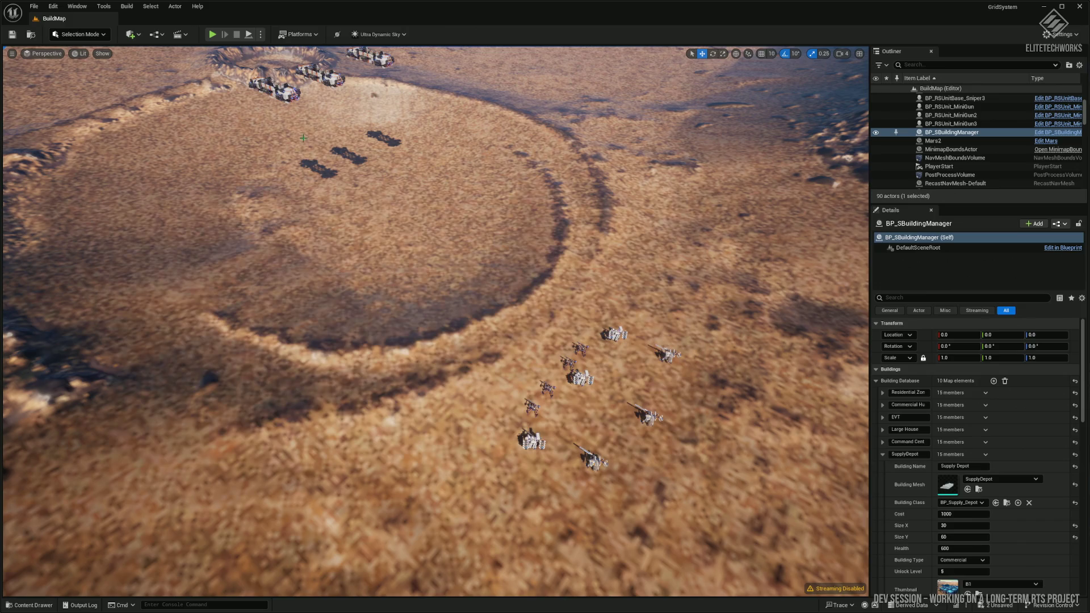
key(alt+p)
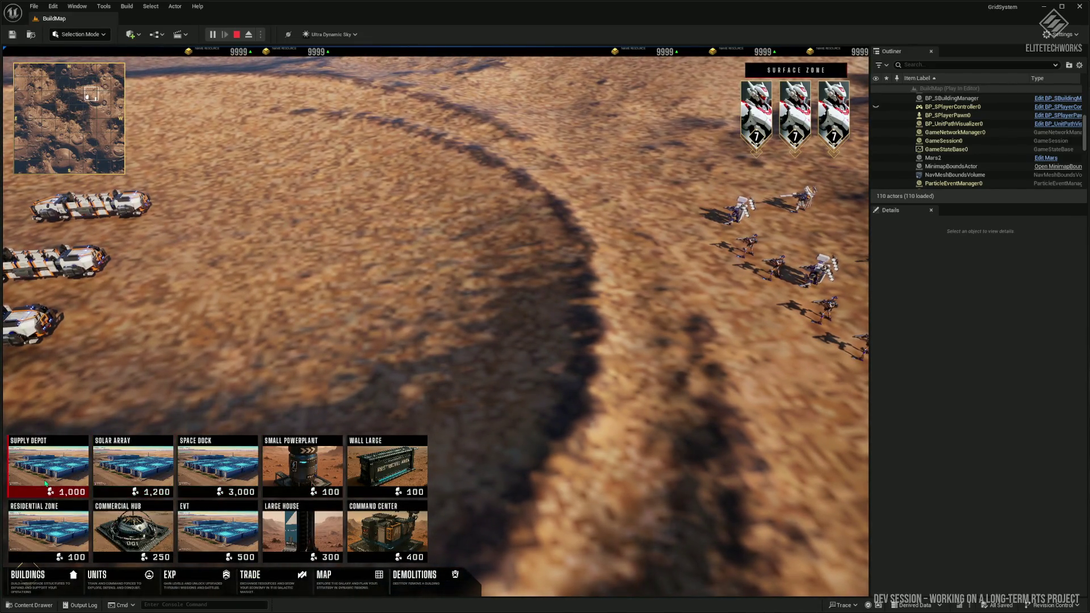
- Place the Supply Depot on the crater floor, then a Command Center and Wall Large beside it
click(46, 483)
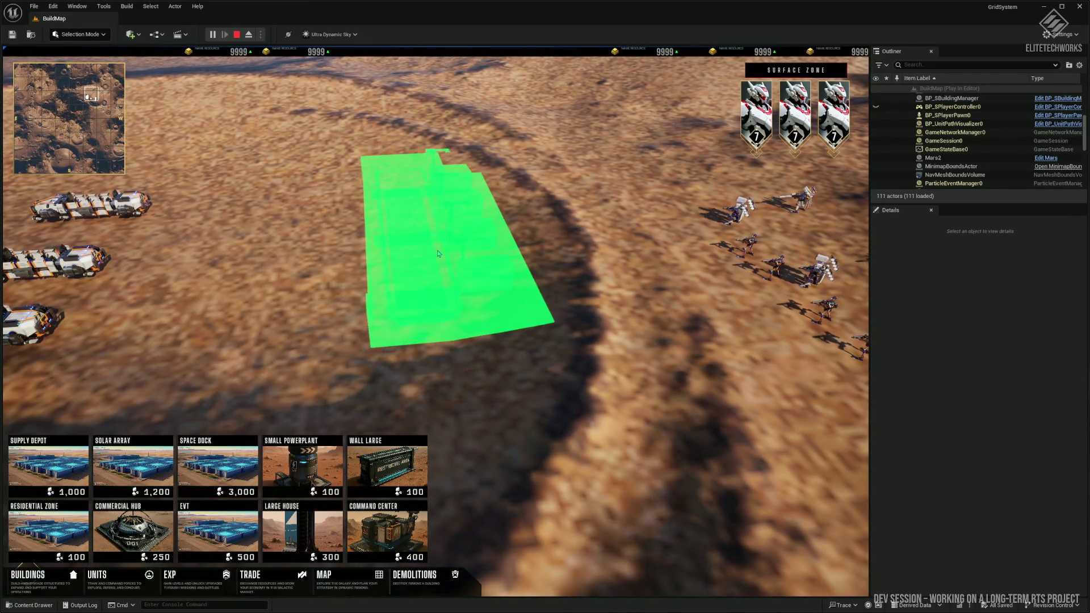
click(431, 261)
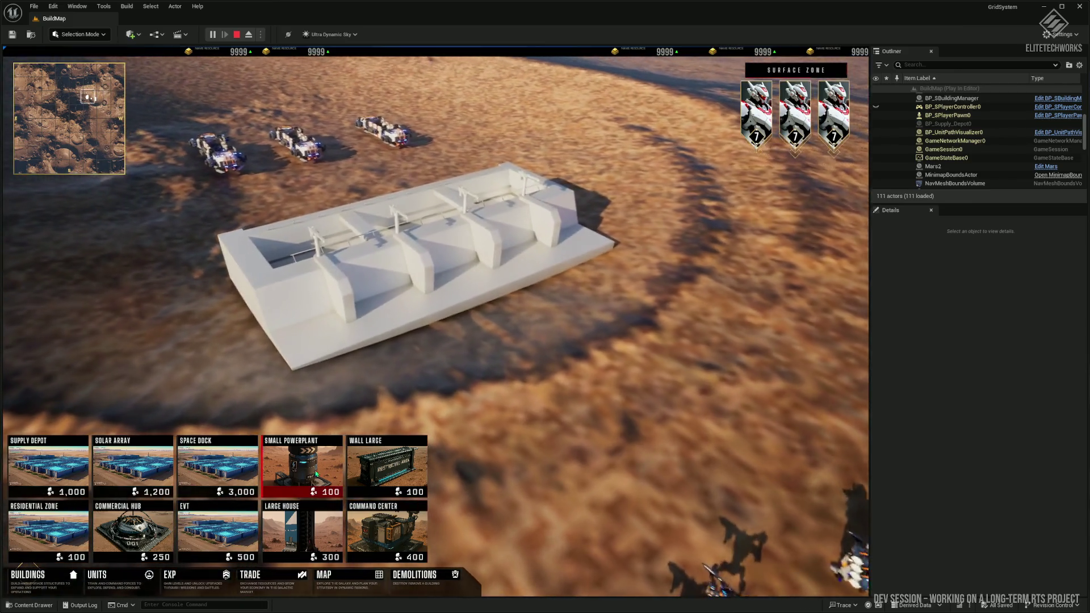
click(316, 473)
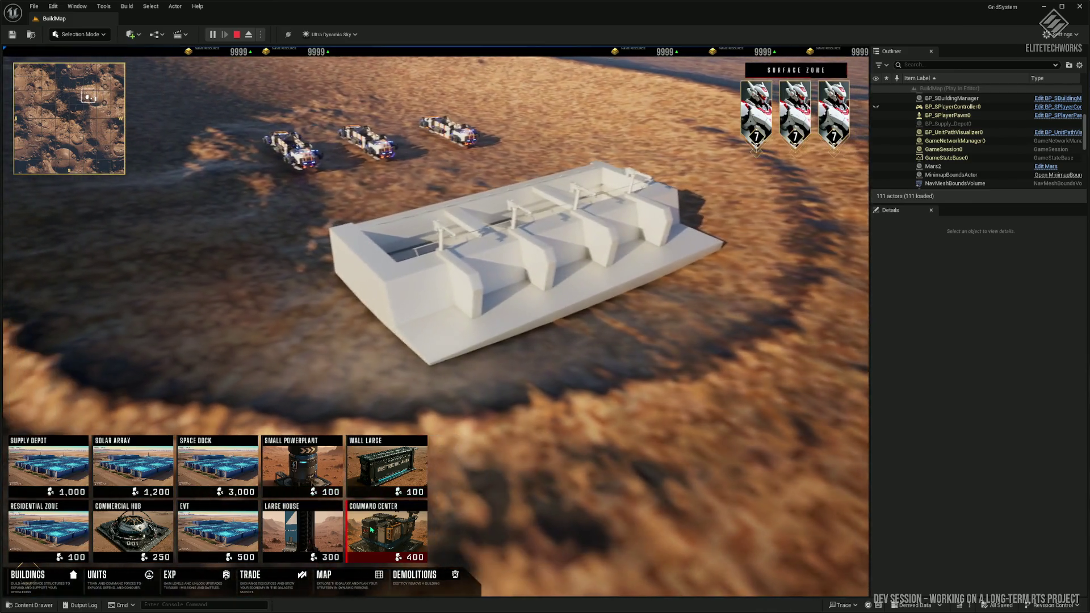
click(334, 321)
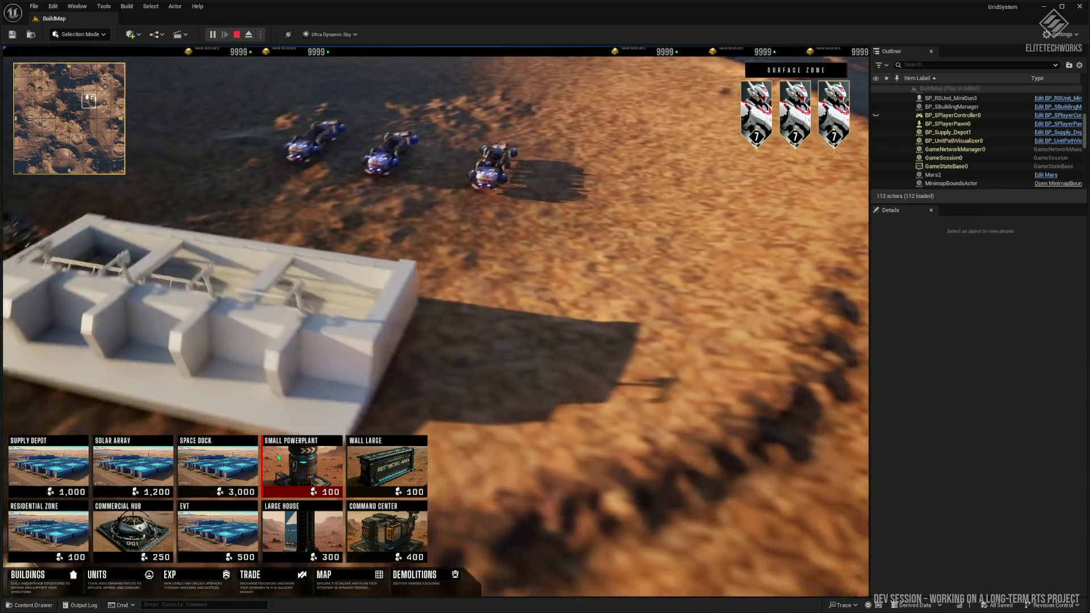
click(387, 461)
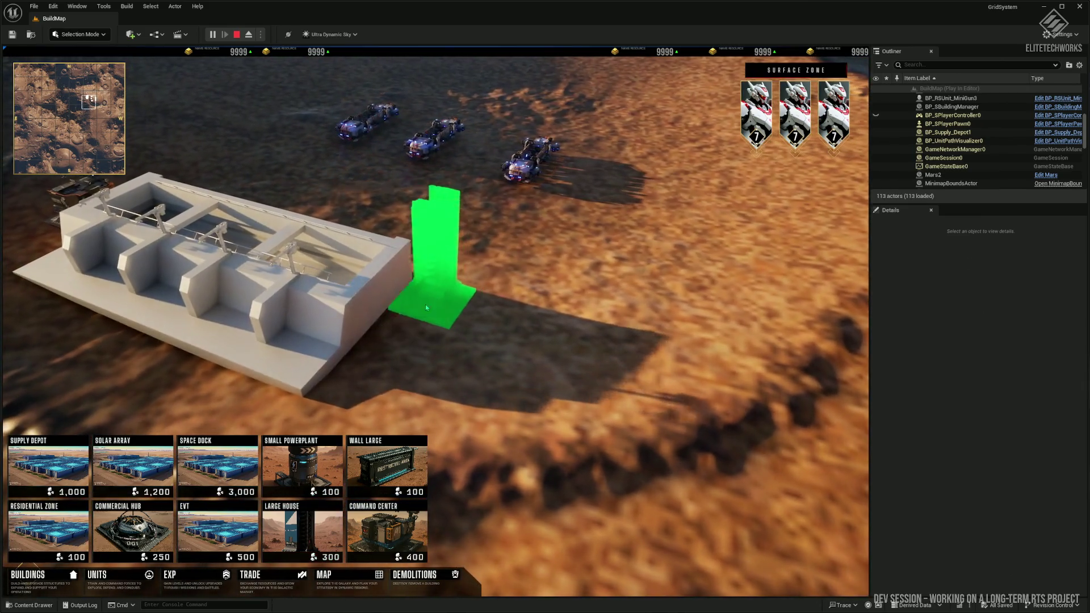
click(429, 316)
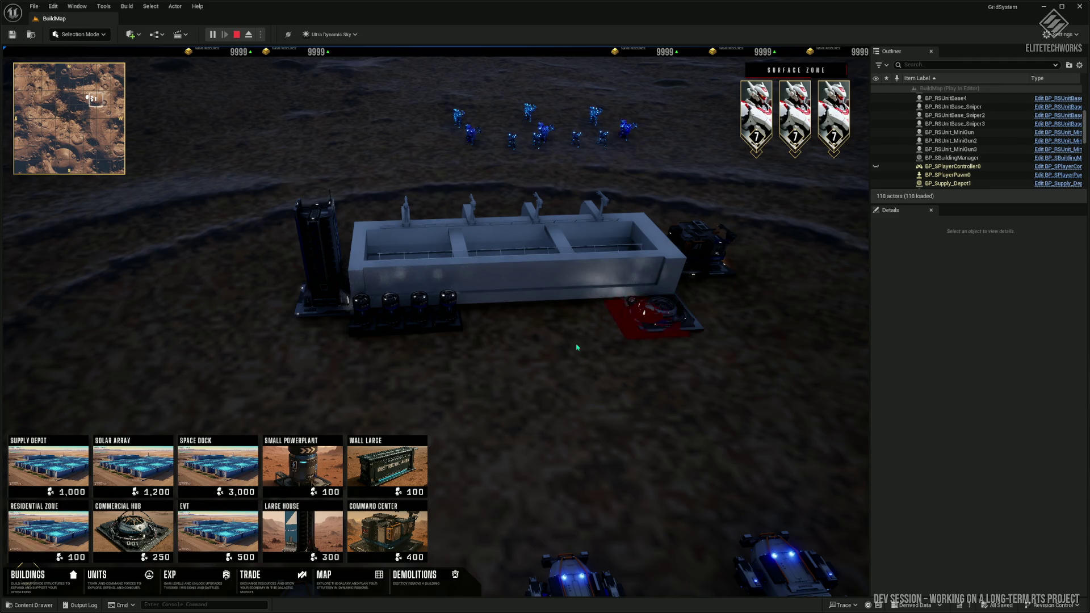
- Place a Large House against the depot, zoom around the base, and select a hover unit
click(315, 536)
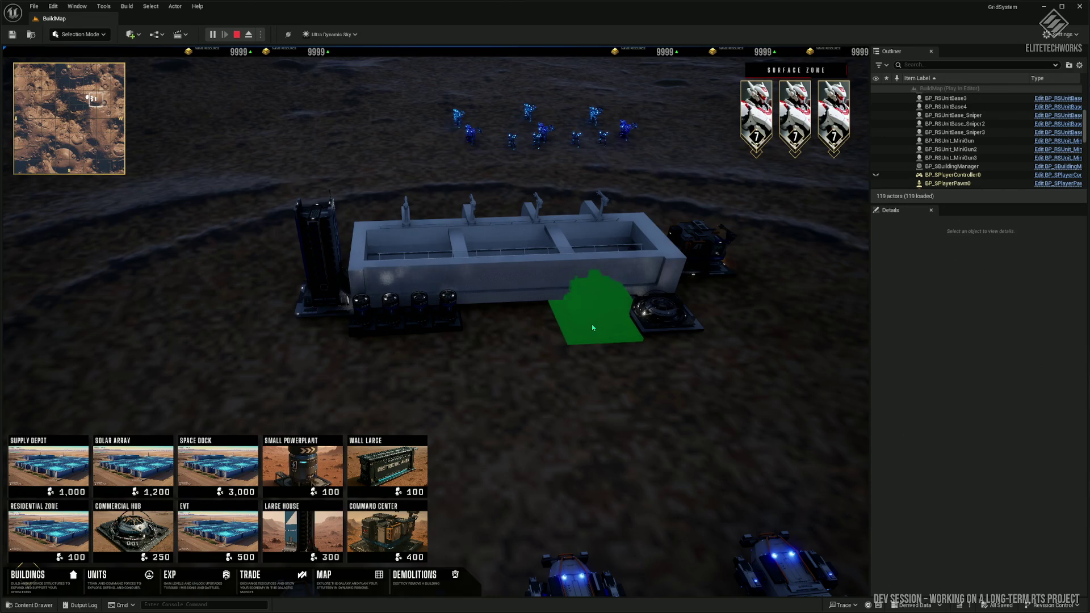
scroll(668, 387, up, 5)
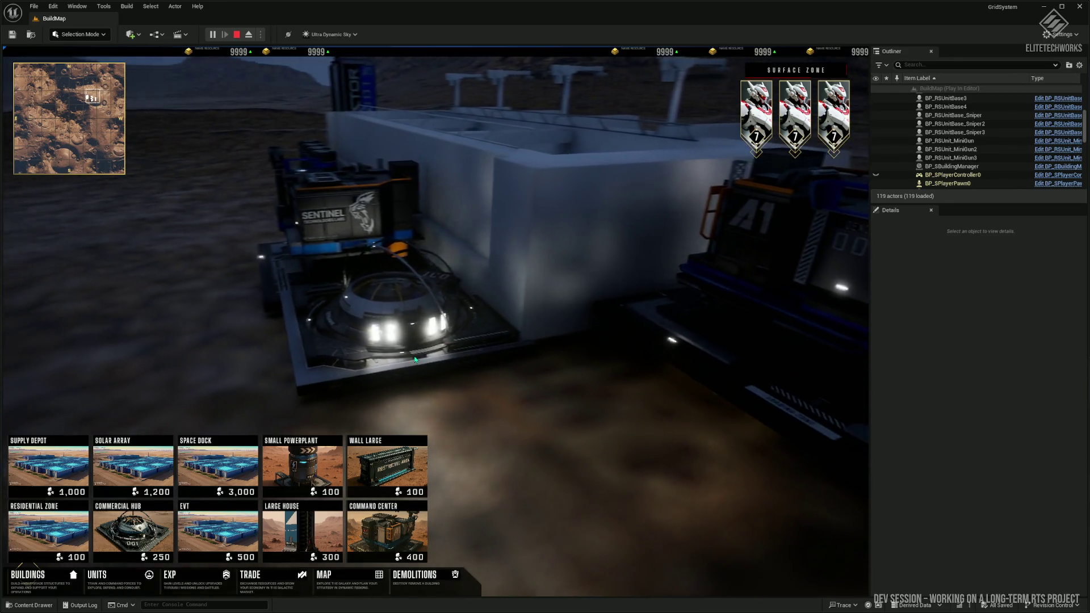
scroll(454, 352, down, 5)
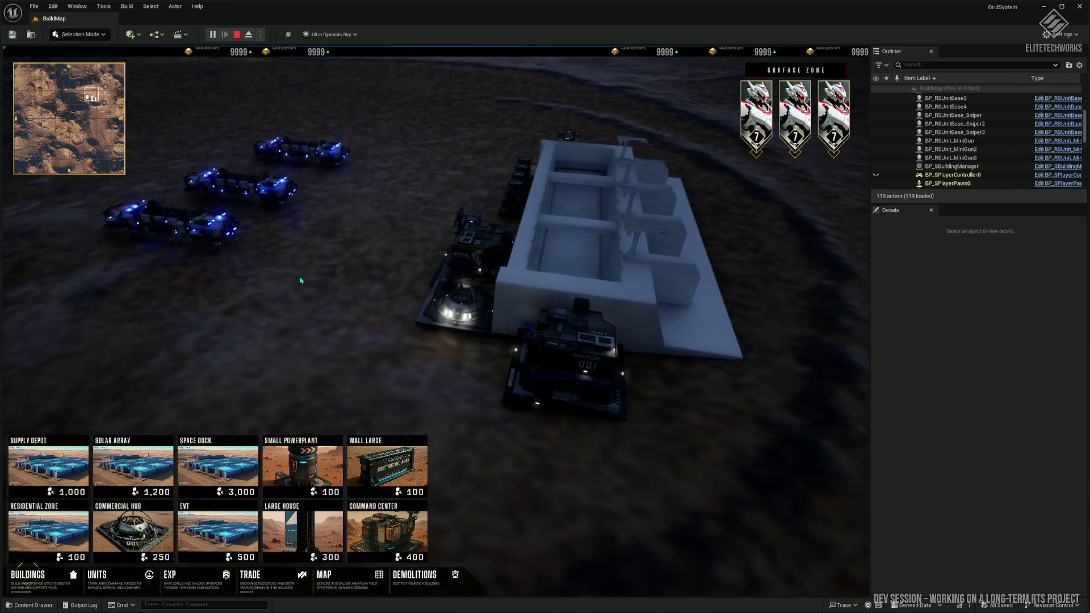
click(187, 227)
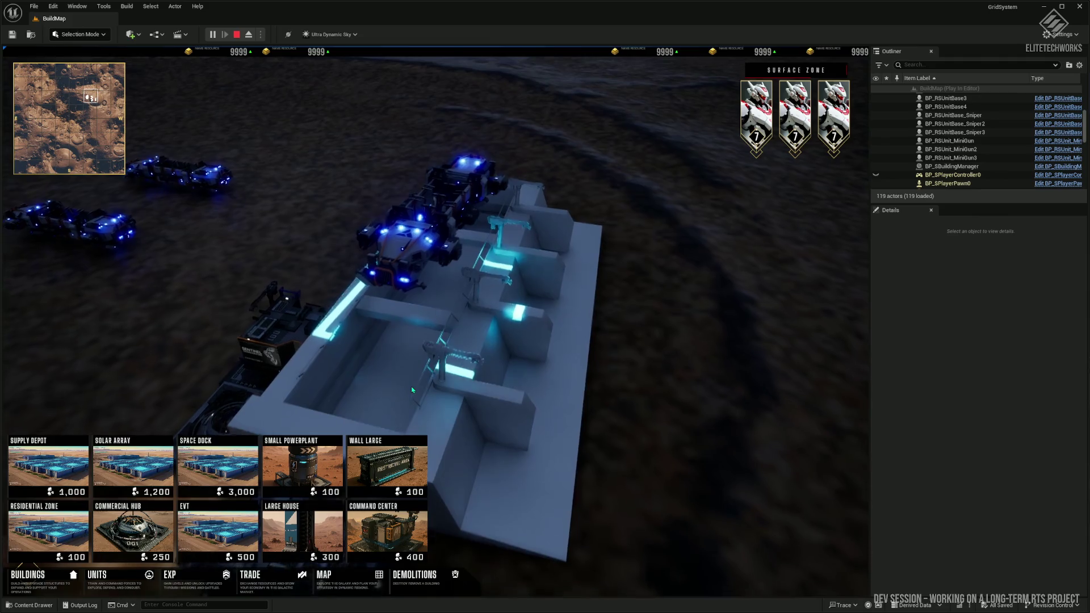
- Eject from the player and zoom the free camera in close to the depot base
click(249, 35)
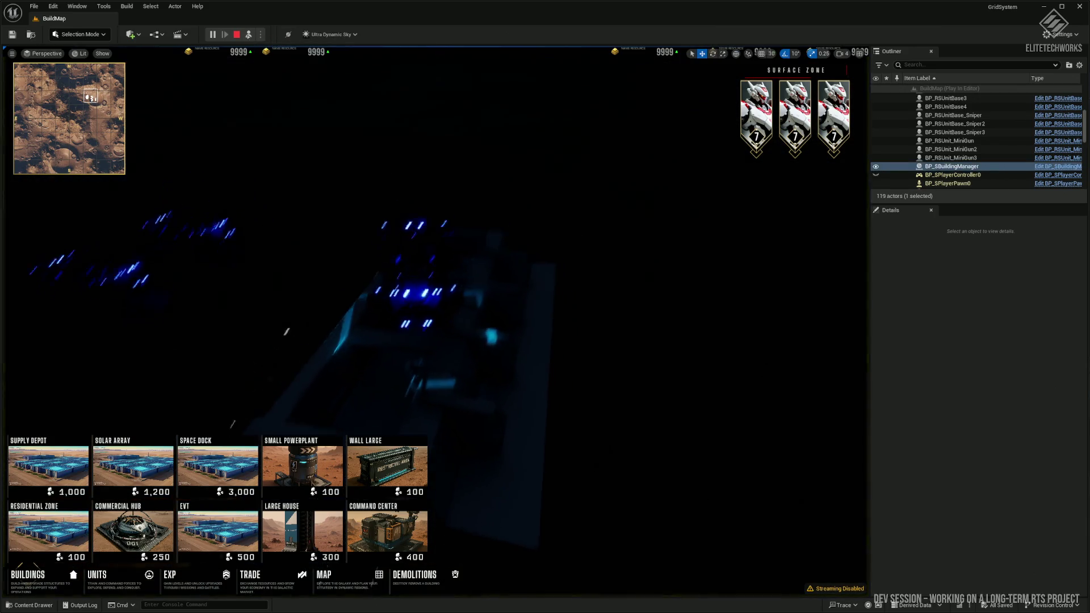
scroll(985, 176, down, 10)
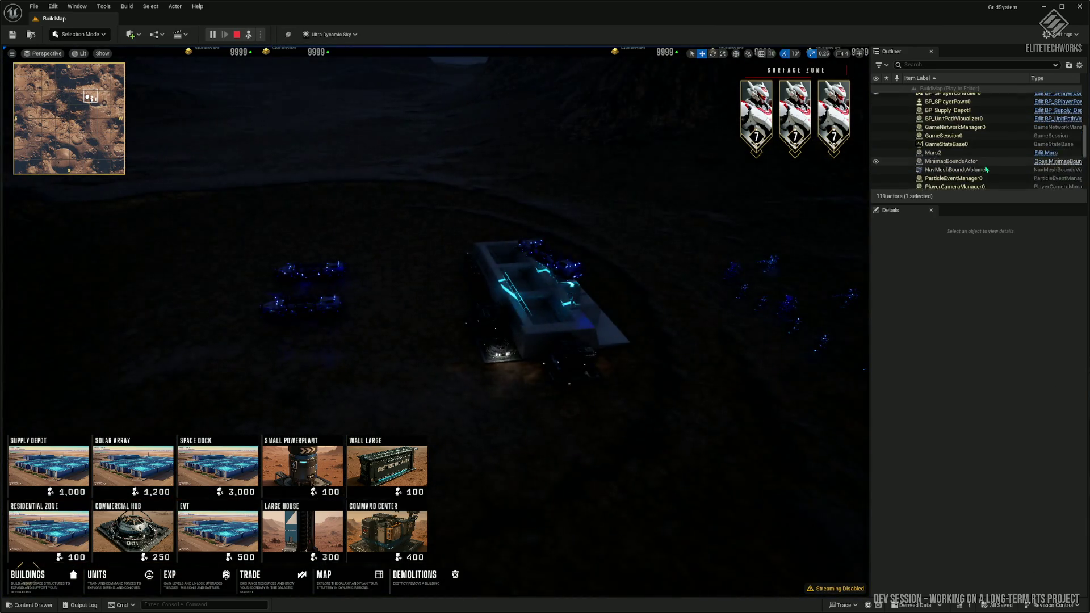
scroll(984, 177, down, 3)
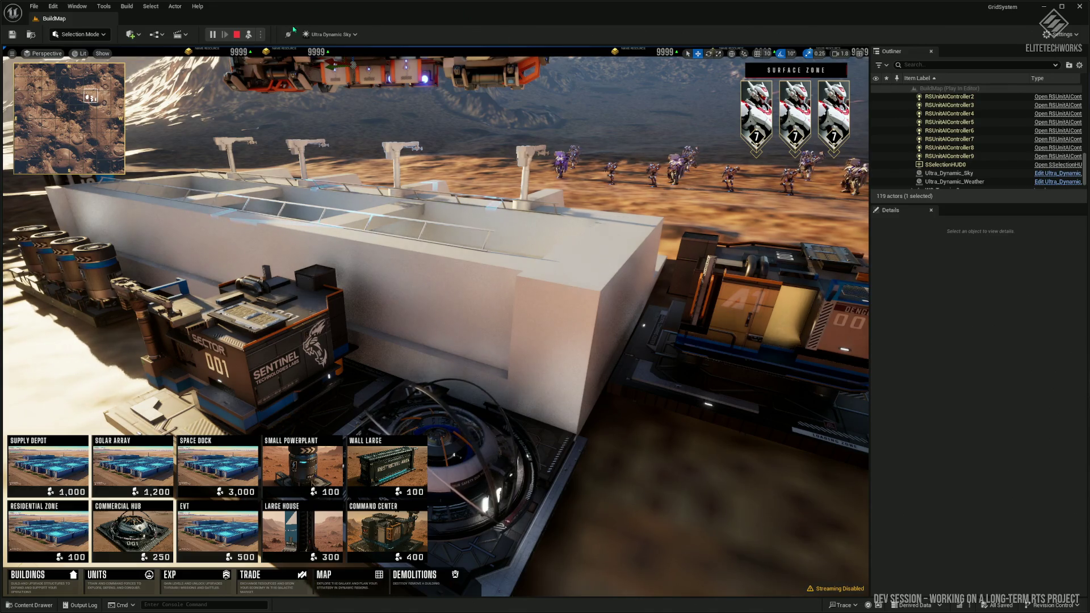
- Retake control of the player, hide the building menu, and box-select the infantry group
click(253, 38)
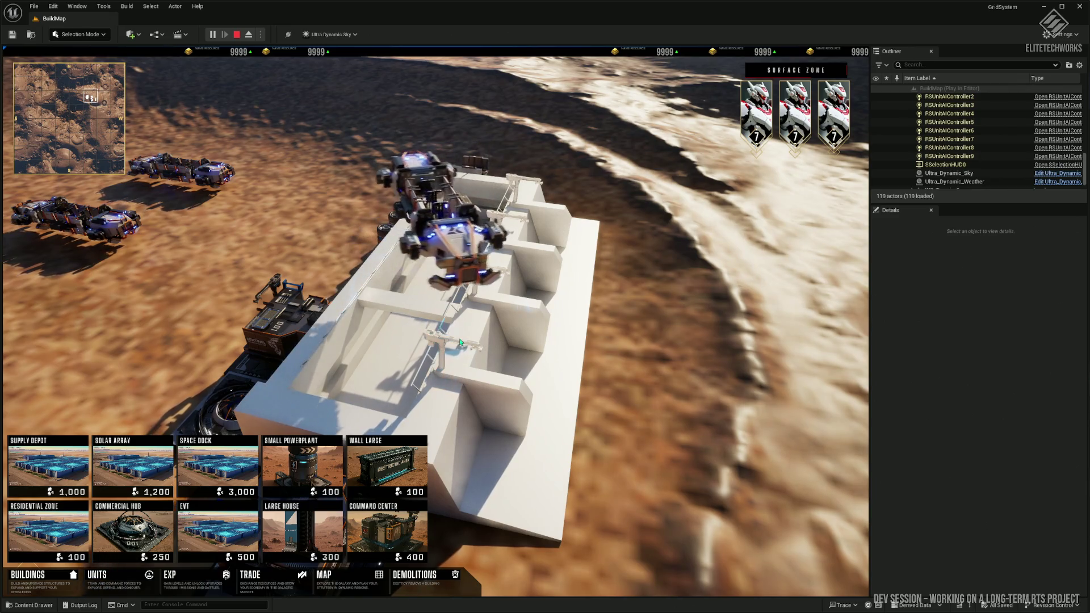
click(460, 343)
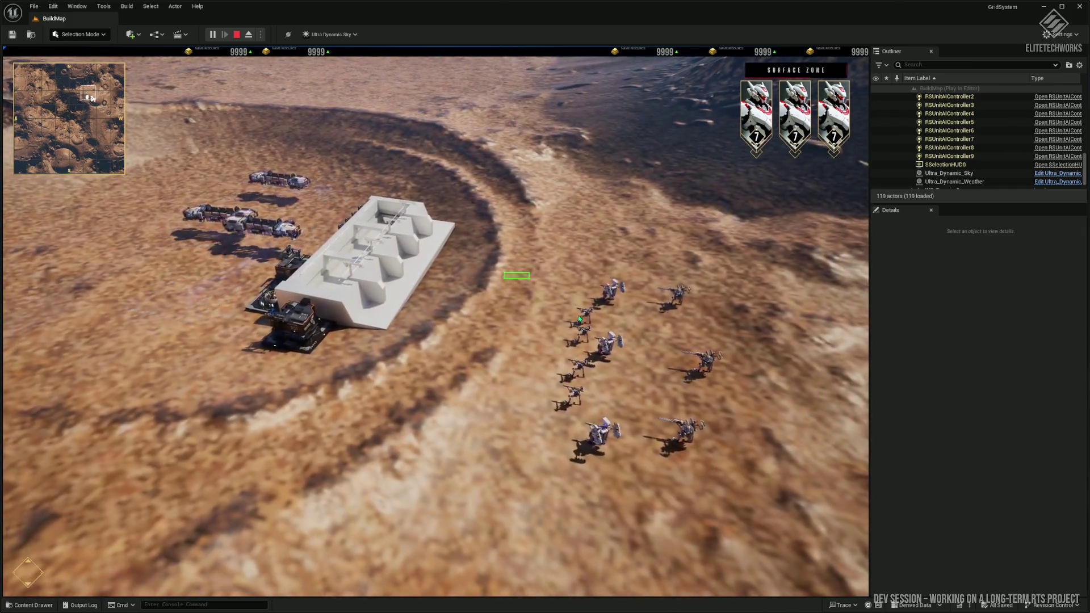
drag(516, 275, 639, 430)
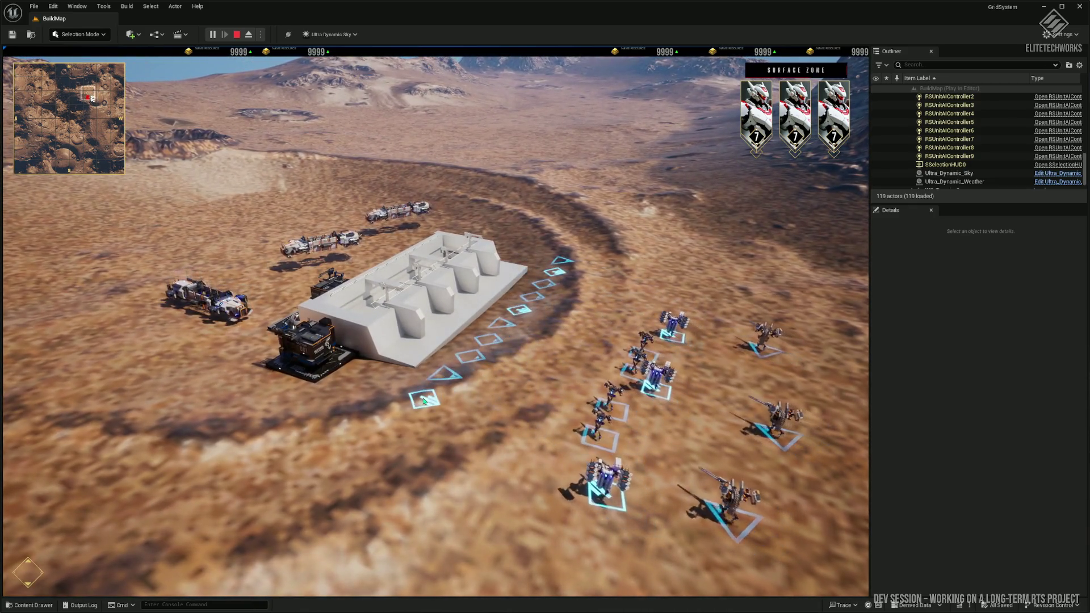
- Zoom in and out over the depot among the units, then switch to 3ds Max
scroll(339, 391, up, 5)
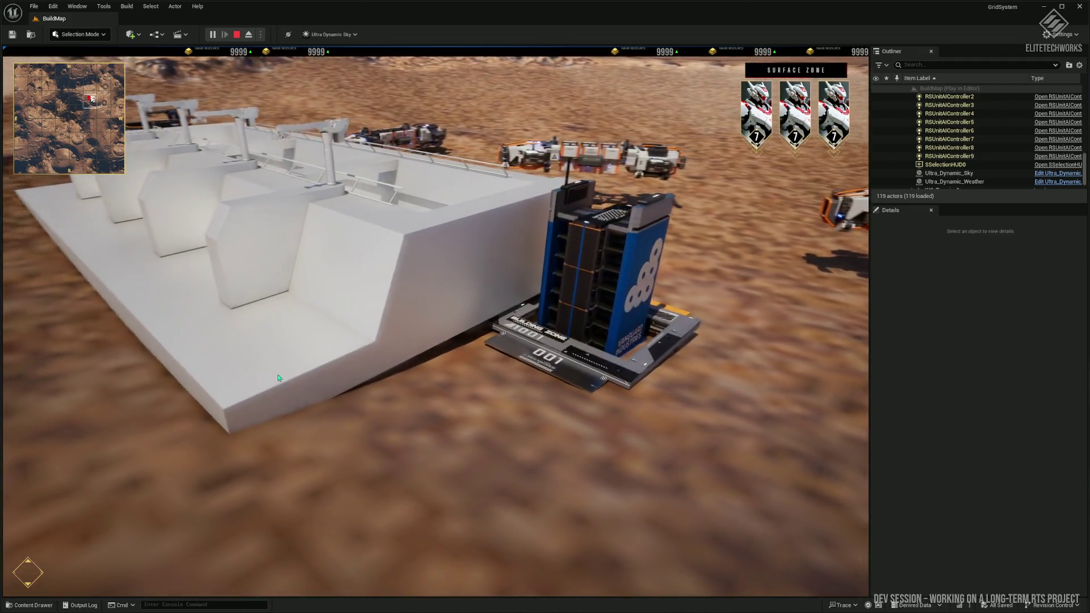
scroll(278, 377, down, 3)
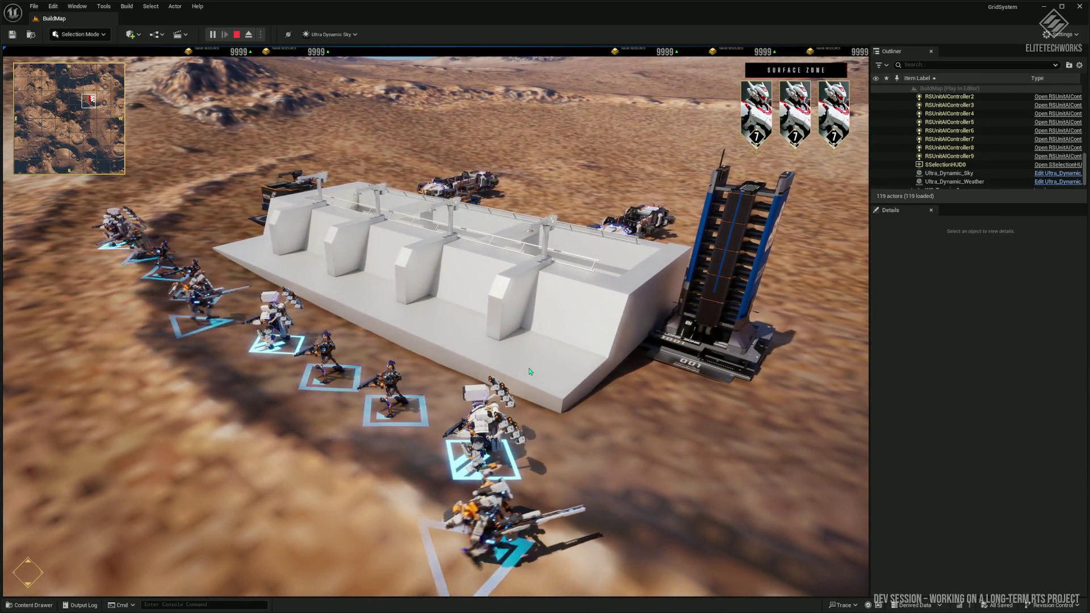
scroll(543, 372, down, 5)
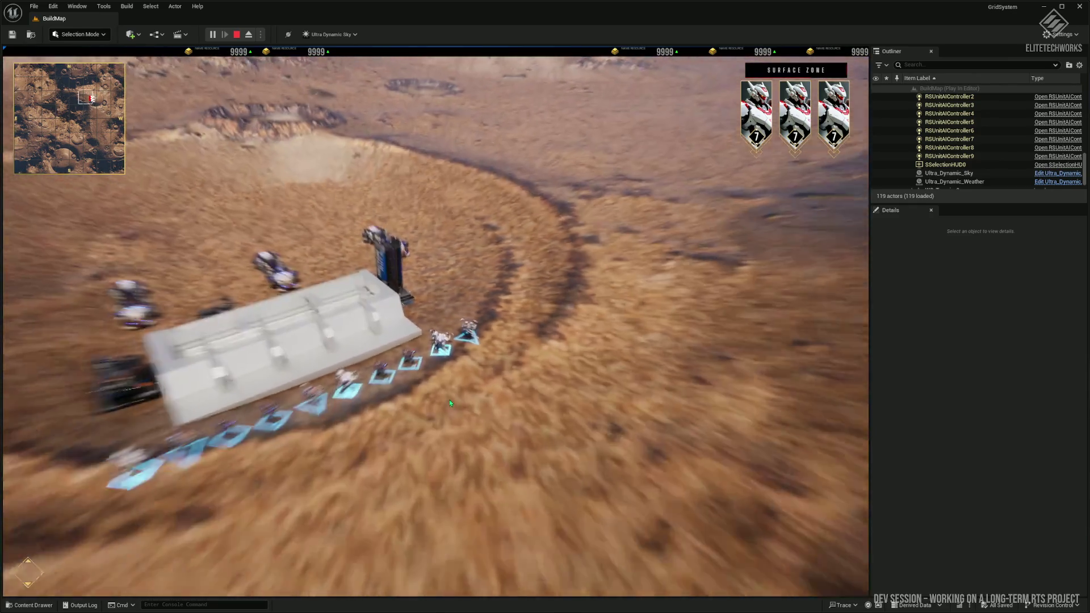
scroll(437, 405, up, 5)
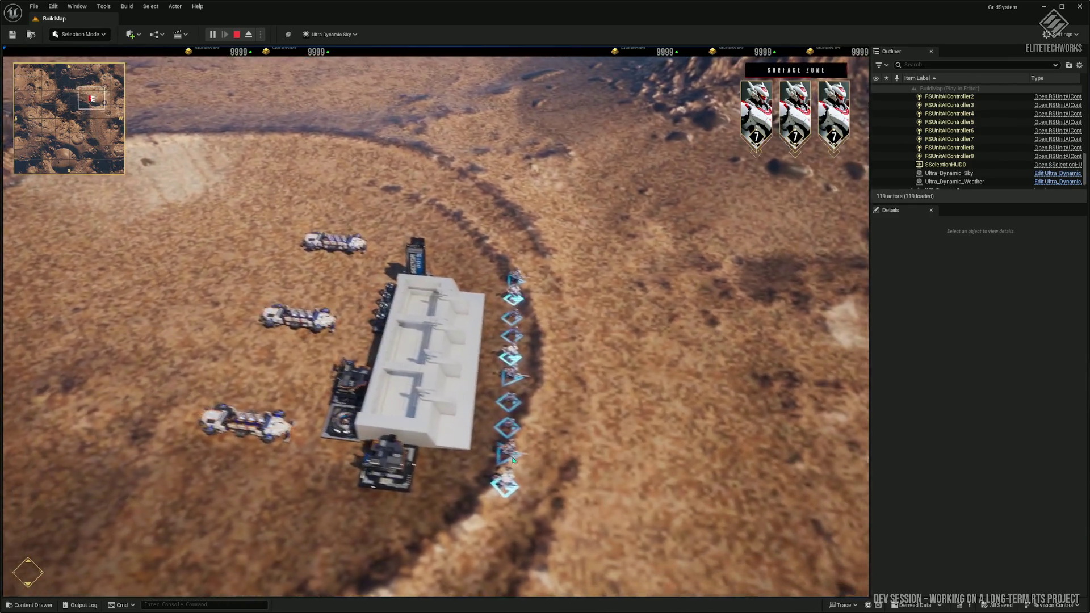
scroll(544, 474, up, 5)
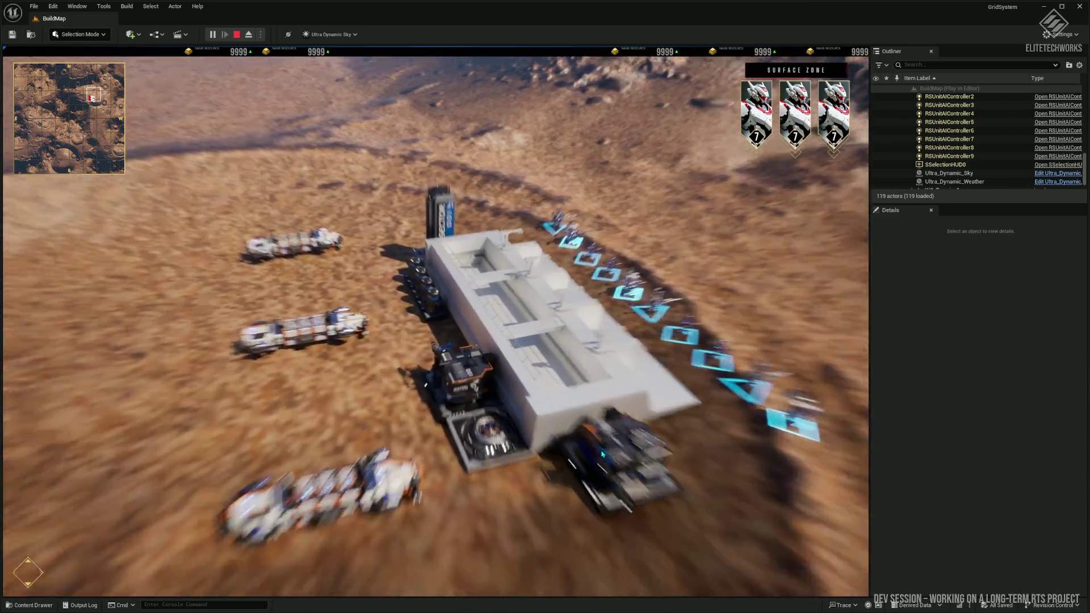
scroll(566, 454, up, 5)
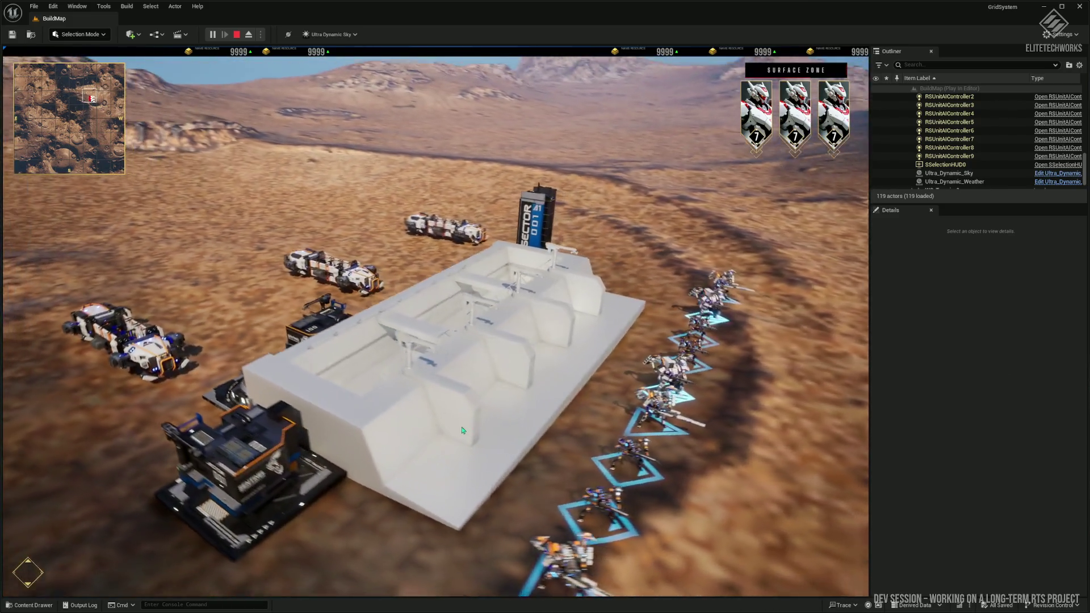
scroll(447, 432, up, 5)
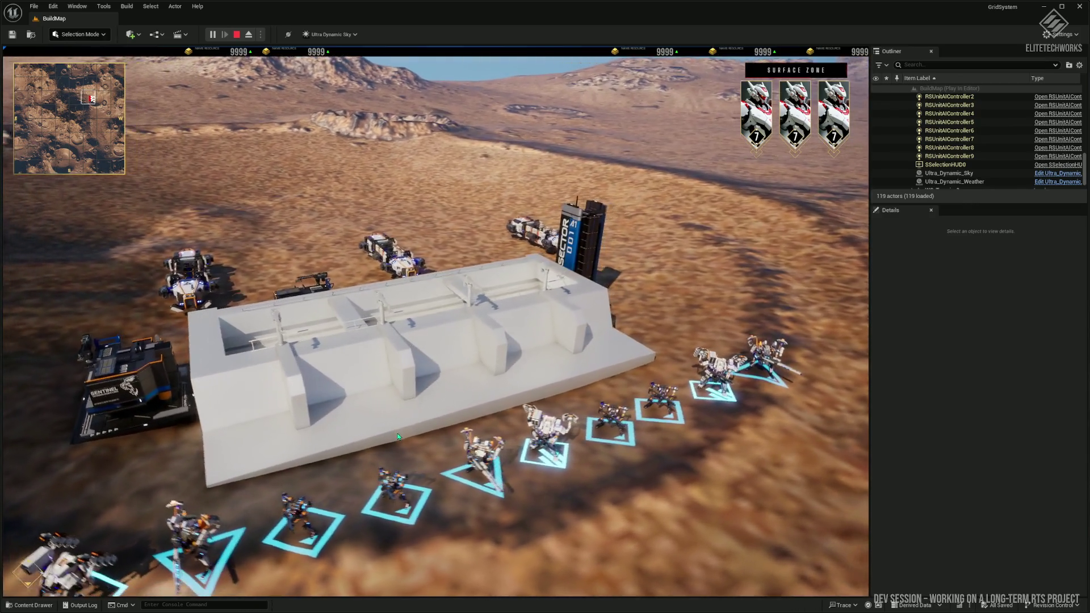
scroll(375, 434, down, 3)
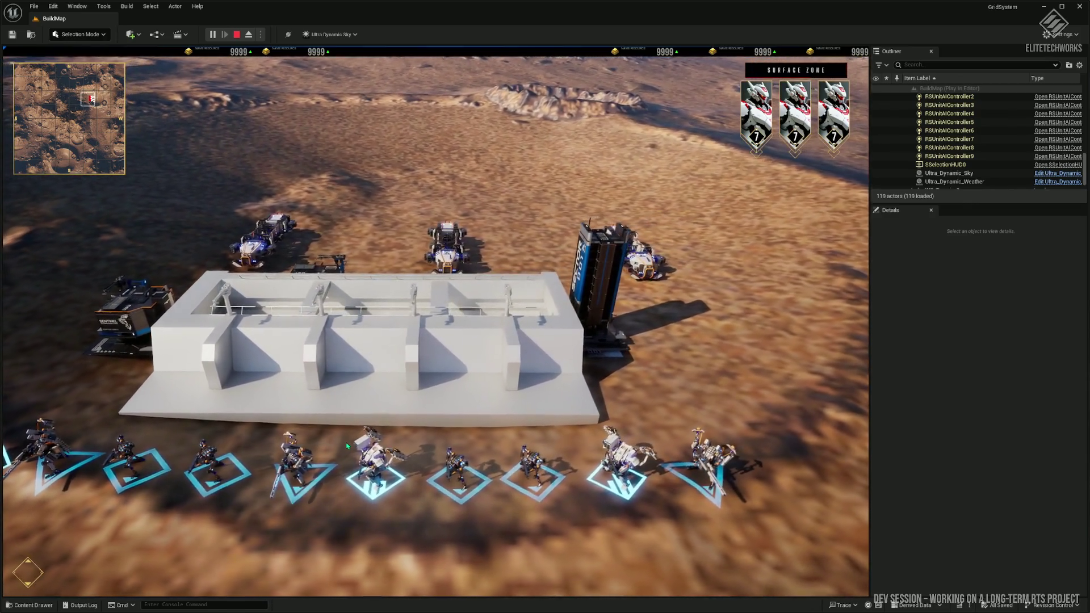
key(alt+Tab)
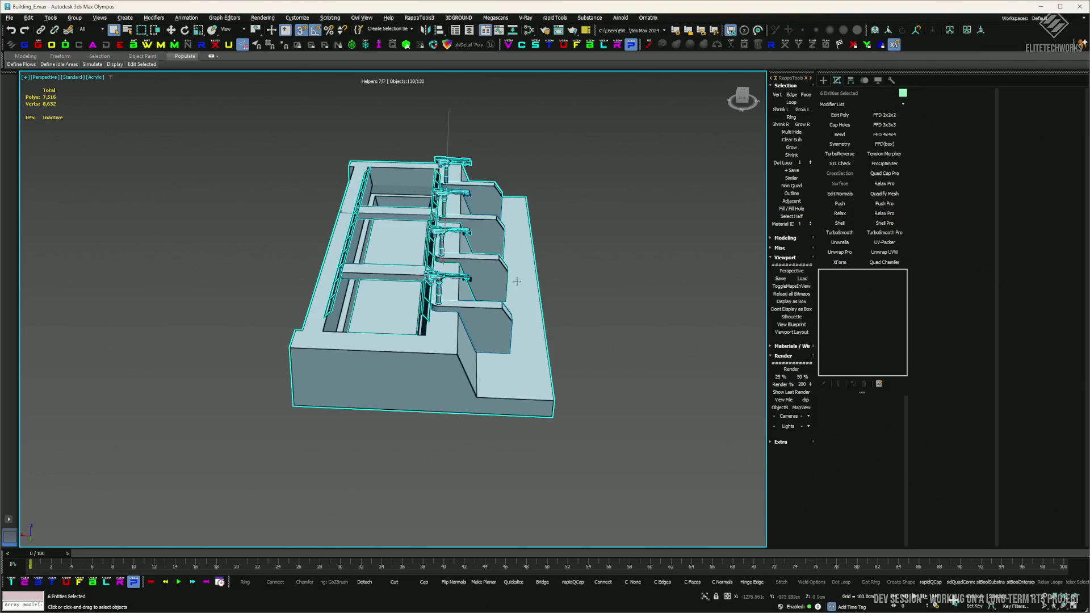
- Snap Cylinder633 to the wall's end and clone Cylinder629 onto the right corner
scroll(473, 298, up, 5)
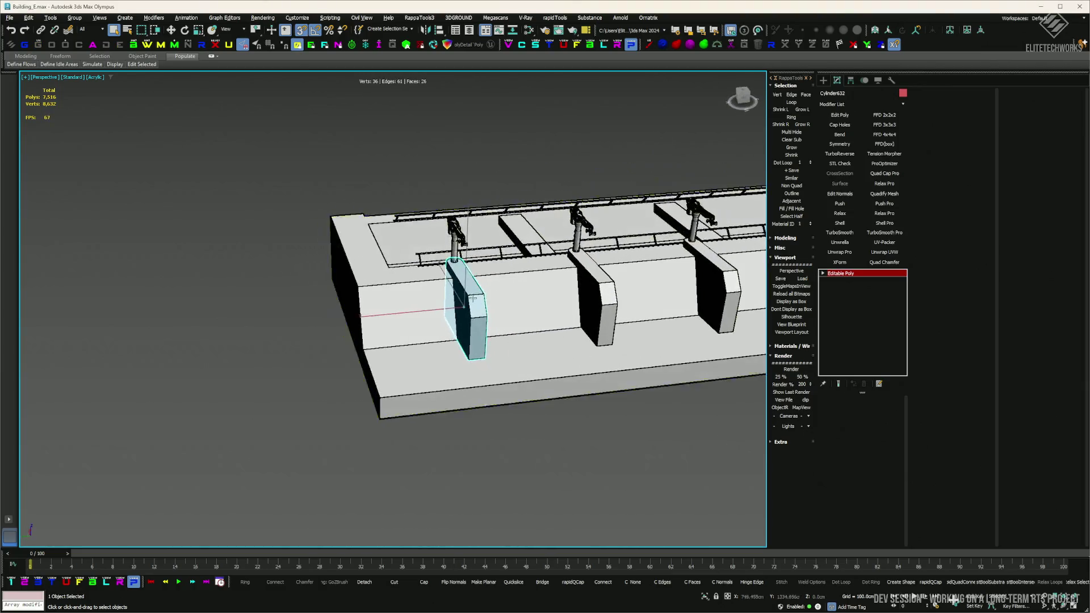
drag(319, 333, 386, 337)
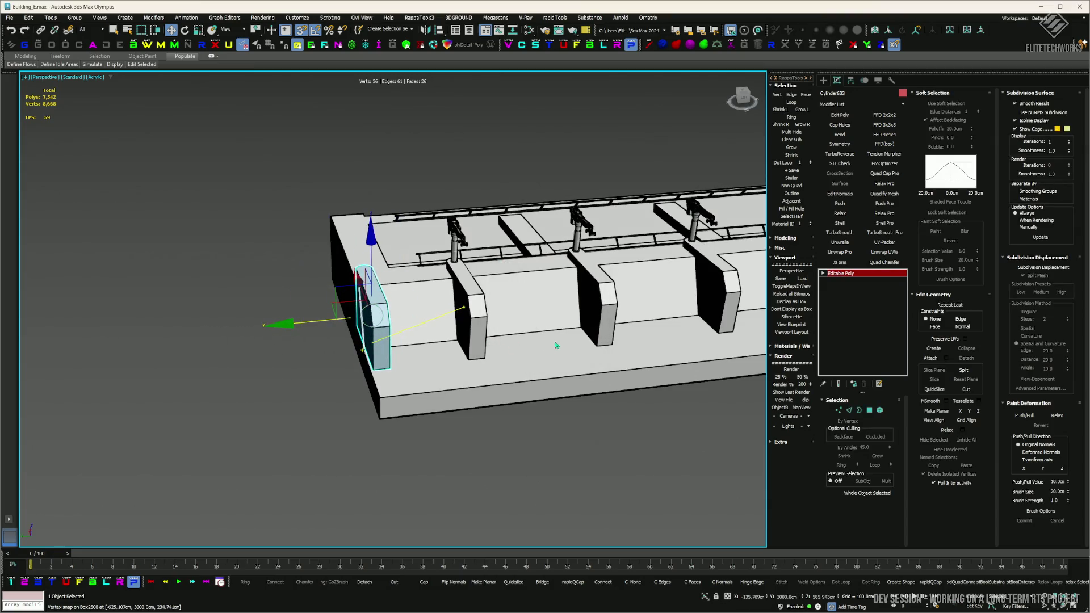
scroll(556, 345, down, 5)
click(601, 347)
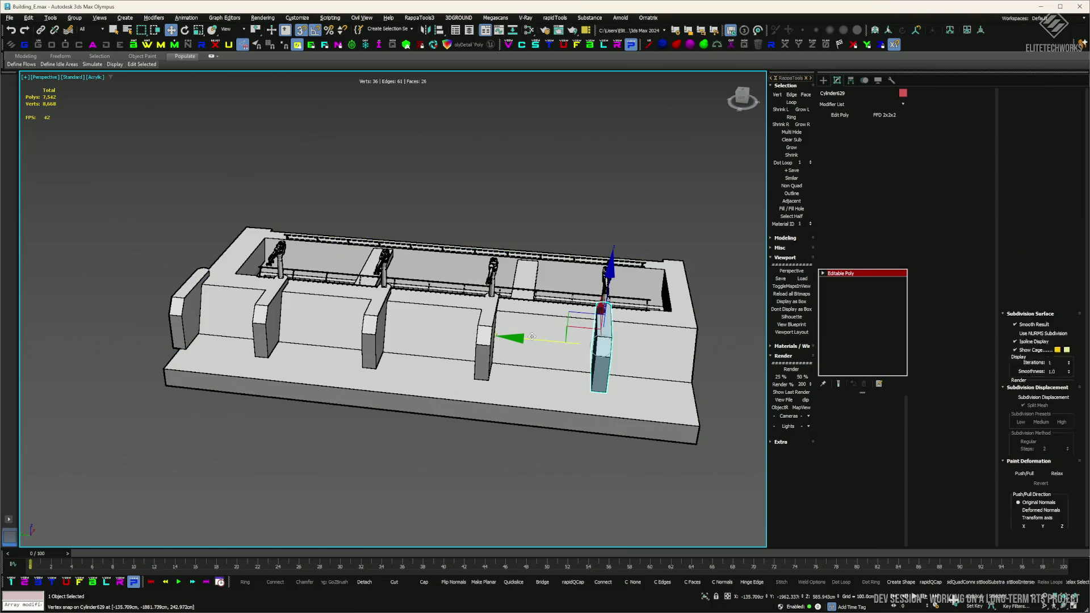
mouse_move(531, 337)
mouse_down()
mouse_move(677, 372)
mouse_move(642, 314)
mouse_up()
key(Return)
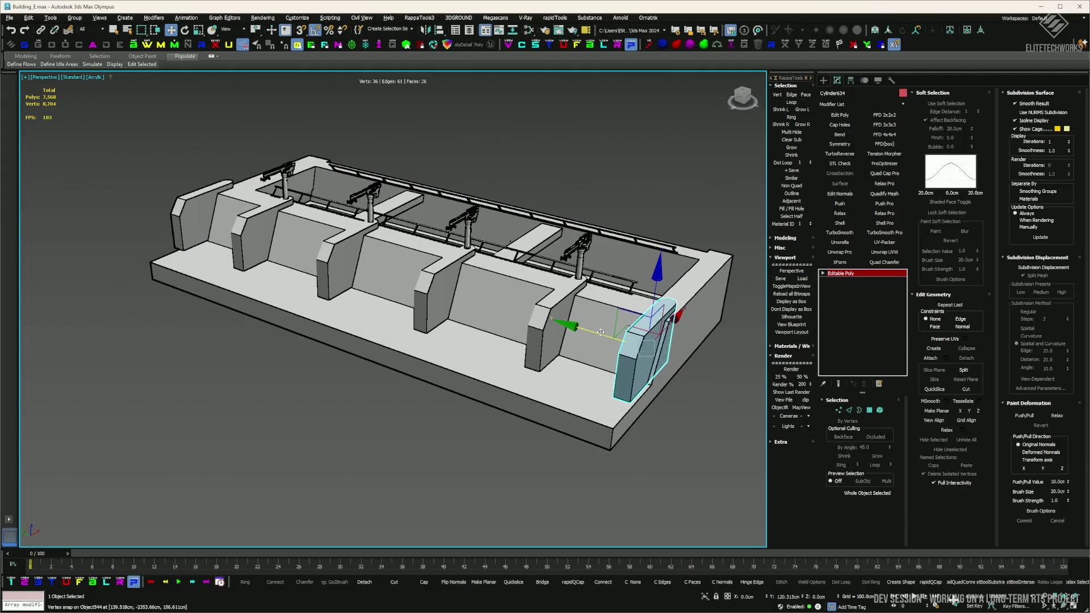
- Orbit around the wall blocks to inspect the building from closer, wider and lower views
click(651, 413)
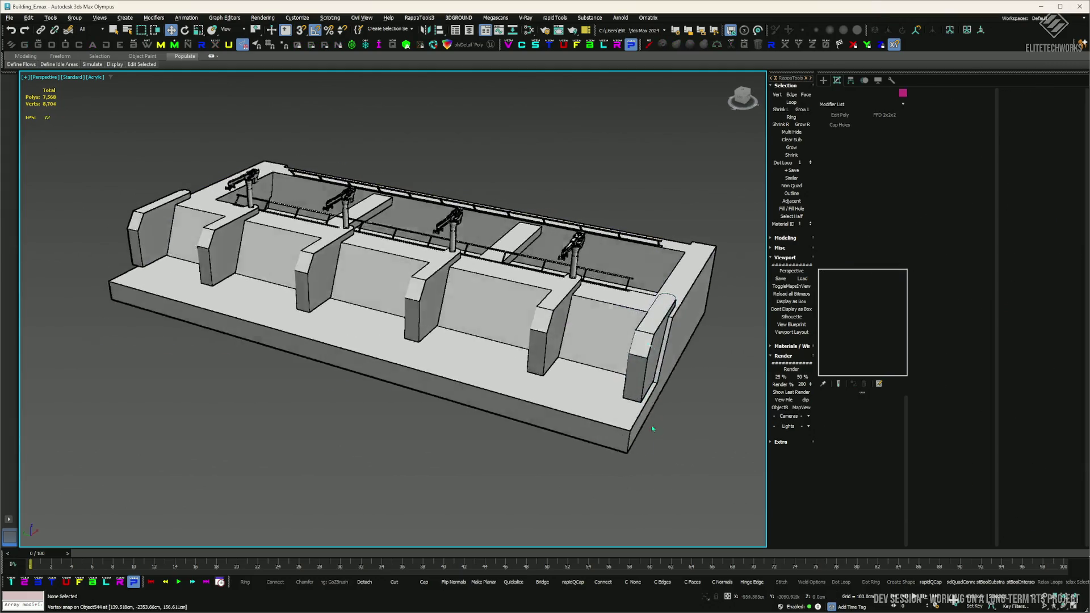
mouse_move(651, 413)
mouse_down()
mouse_move(567, 358)
mouse_move(445, 345)
mouse_move(256, 266)
mouse_up()
click(176, 271)
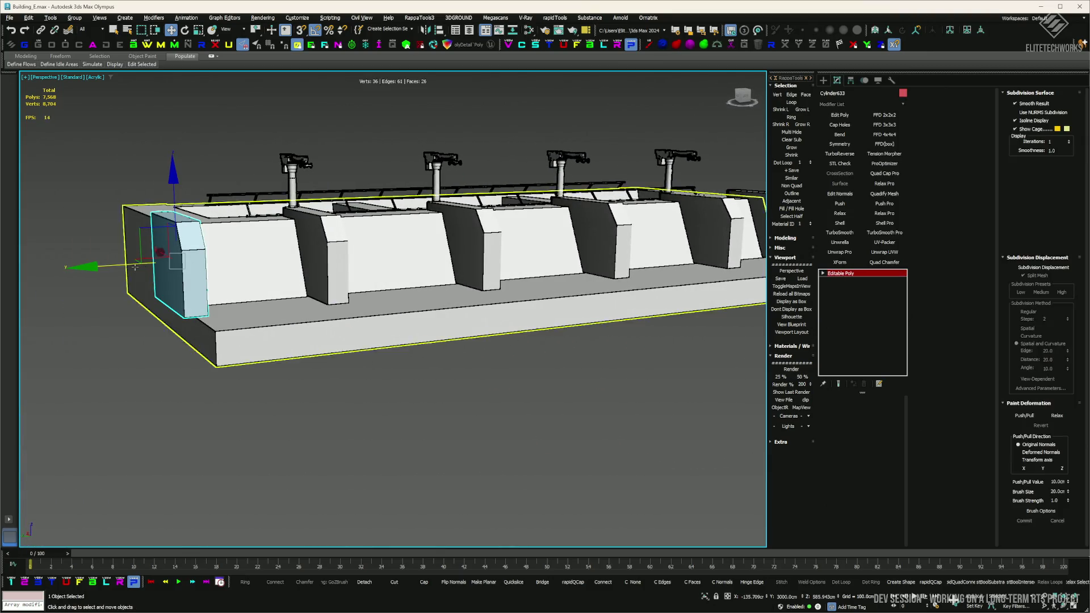
click(416, 419)
mouse_move(416, 418)
mouse_down()
mouse_move(491, 443)
mouse_move(444, 402)
mouse_up()
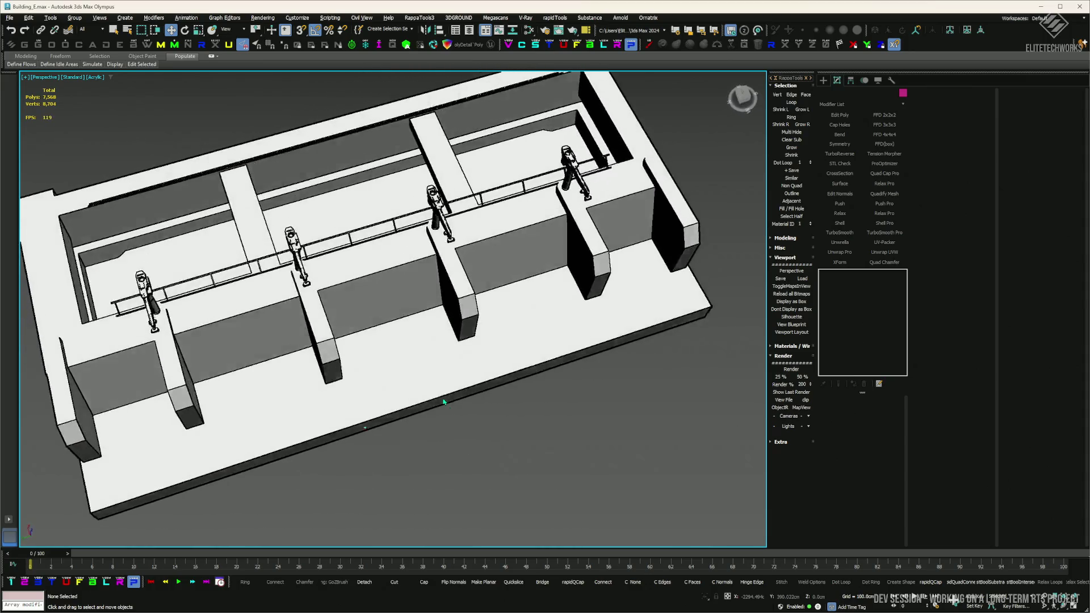
scroll(444, 402, down, 3)
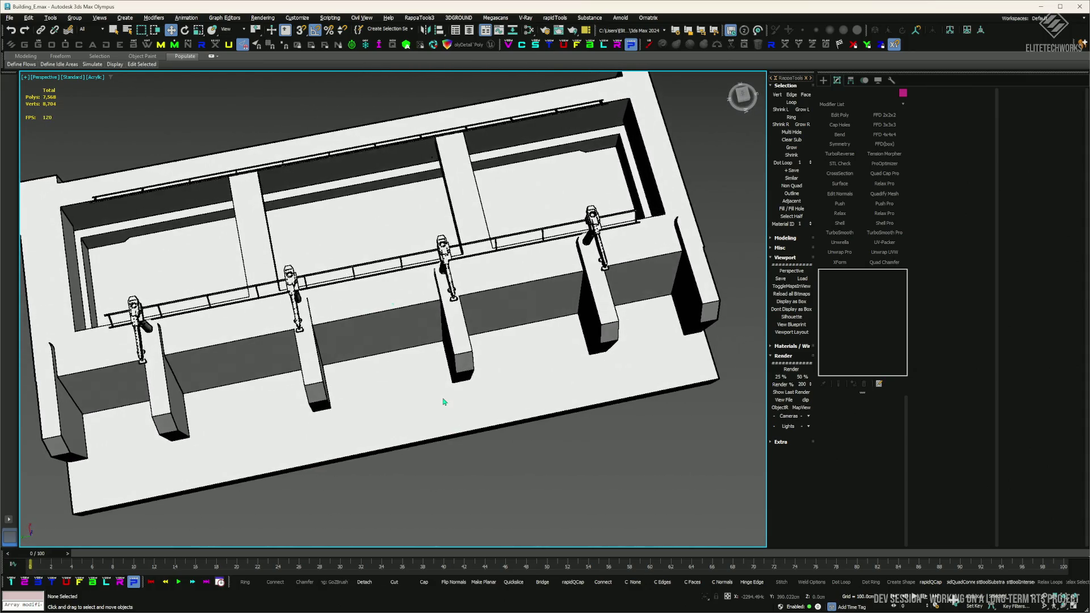
drag(445, 397, 279, 332)
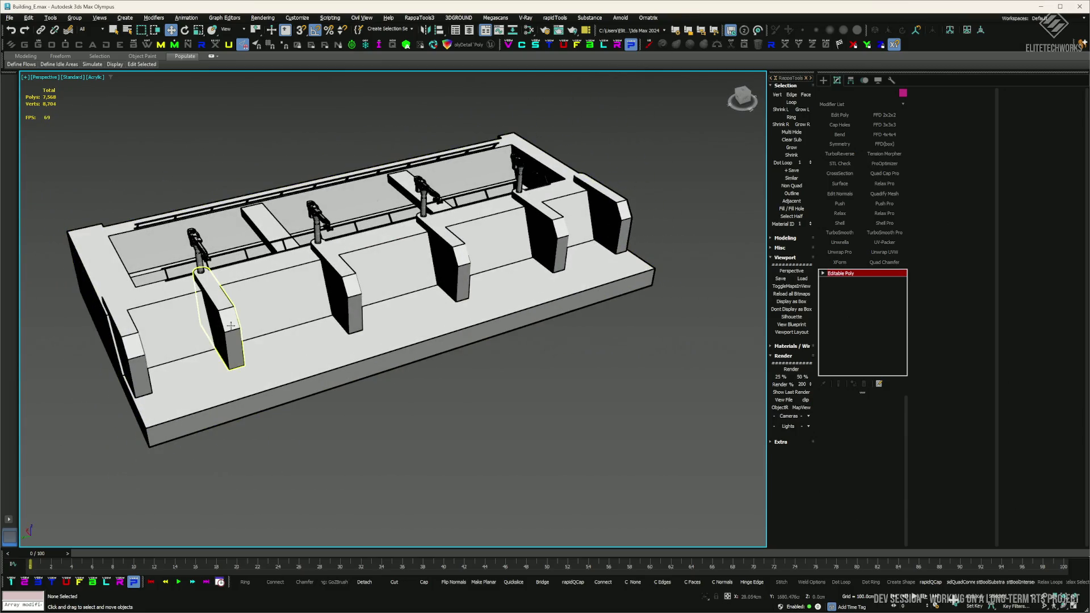
- Delete the extra pillar and Shift-clone Cylinder633 into 5 evenly spaced copies along the wall
key(Delete)
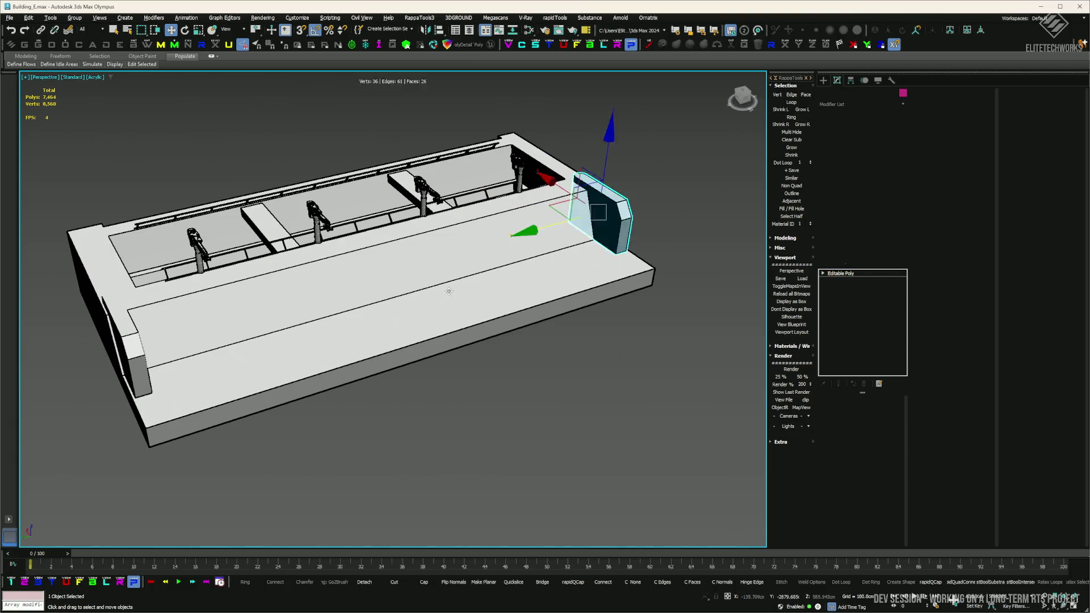
click(150, 350)
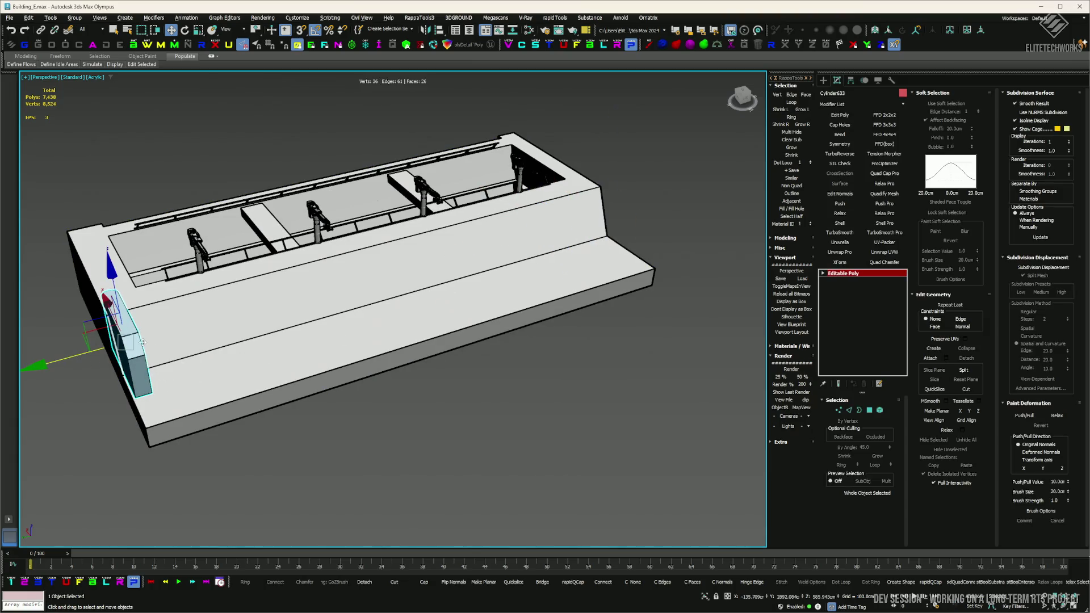
drag(143, 342, 190, 336)
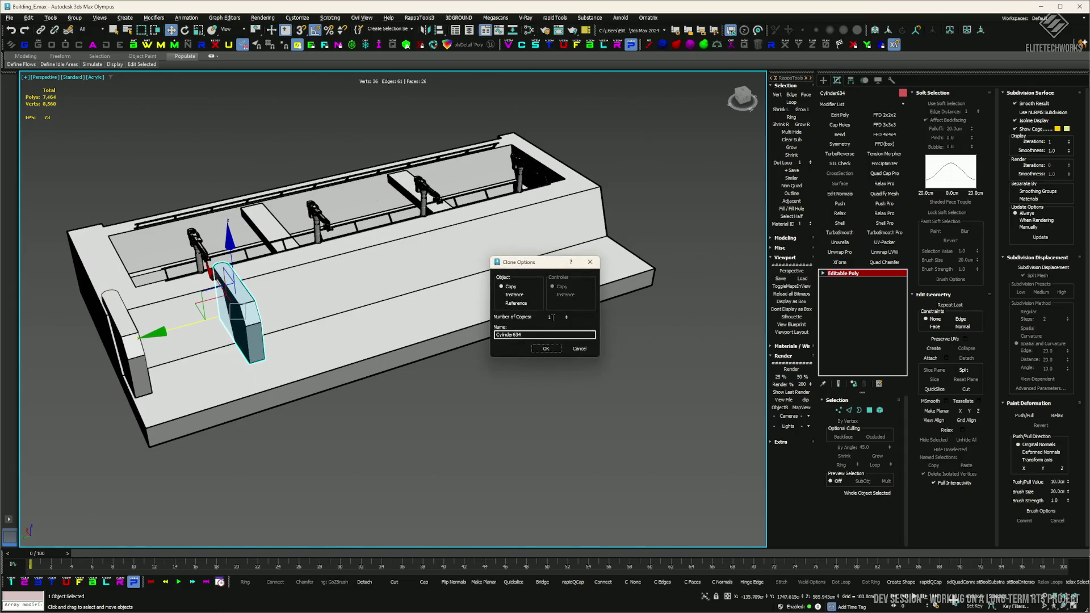
click(549, 349)
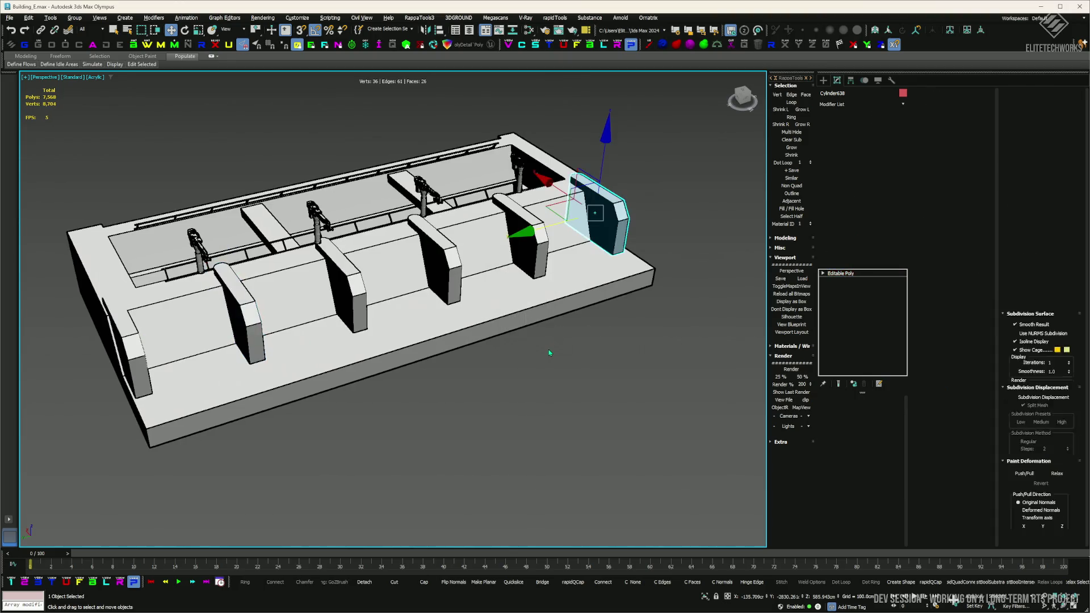
- Select all six front-wall blocks for grouping
scroll(561, 354, up, 5)
drag(570, 357, 544, 200)
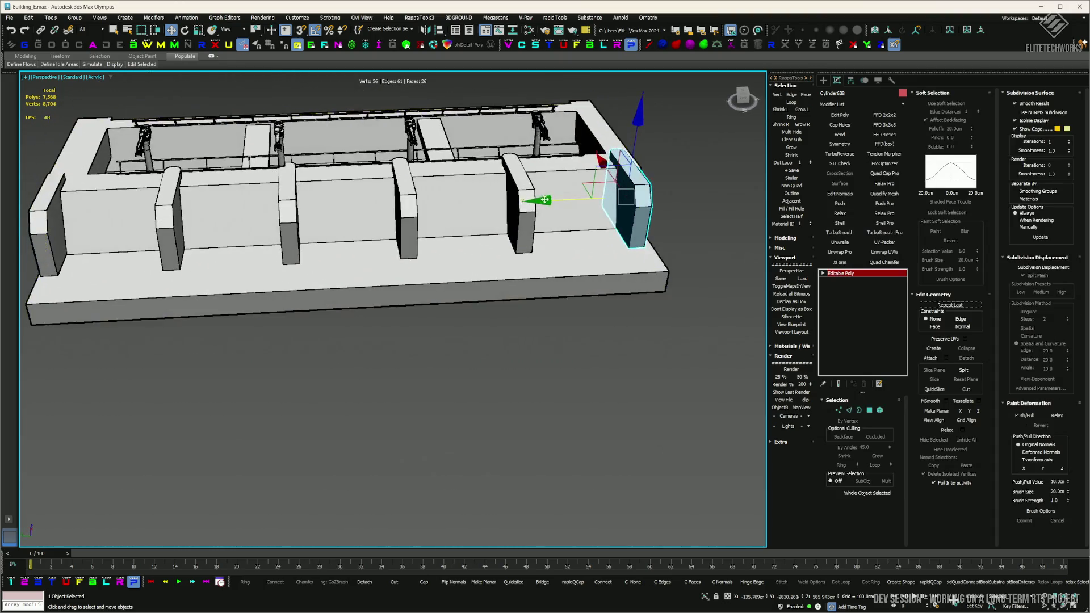
ctrl+click(526, 198)
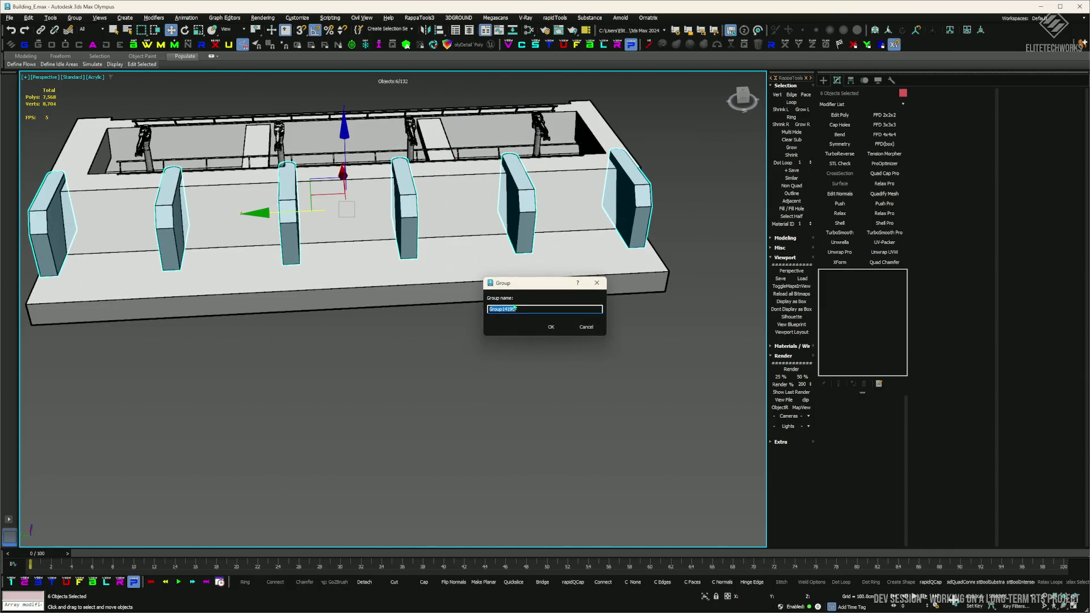
- Combine the six wall blocks into Group14199 and check it from the front
click(551, 327)
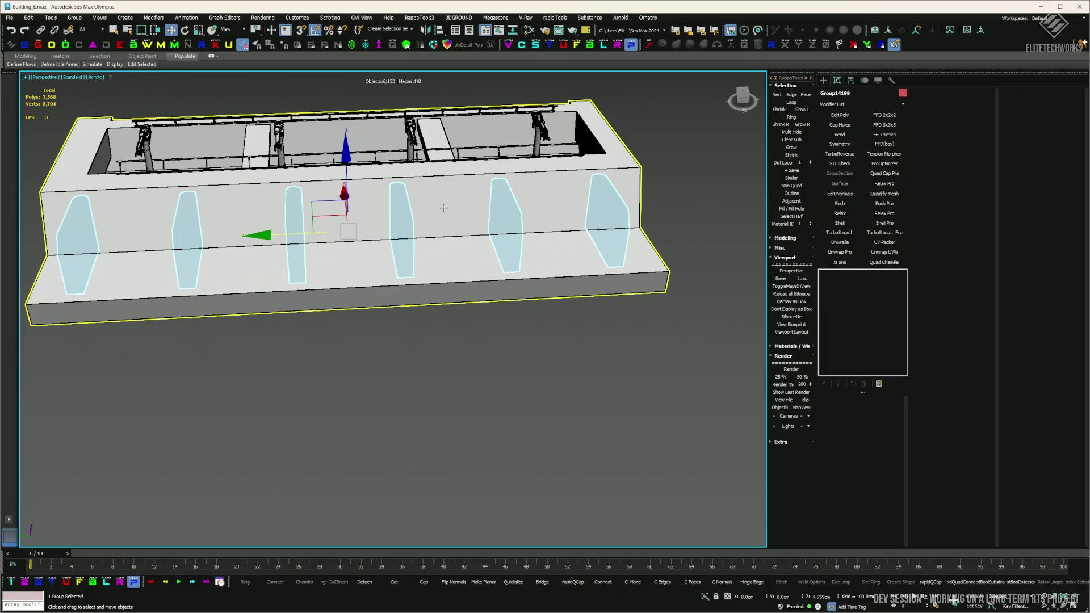
drag(444, 208, 365, 228)
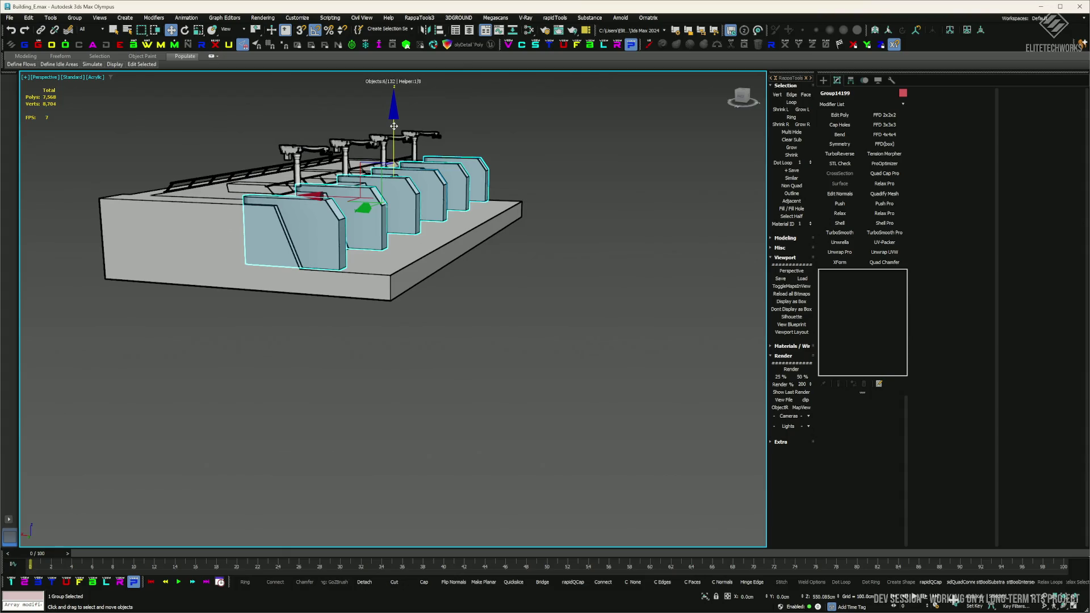
click(565, 178)
- Select the slab-and-guns turret group, then orbit to an overhead view of the turrets
scroll(398, 255, up, 6)
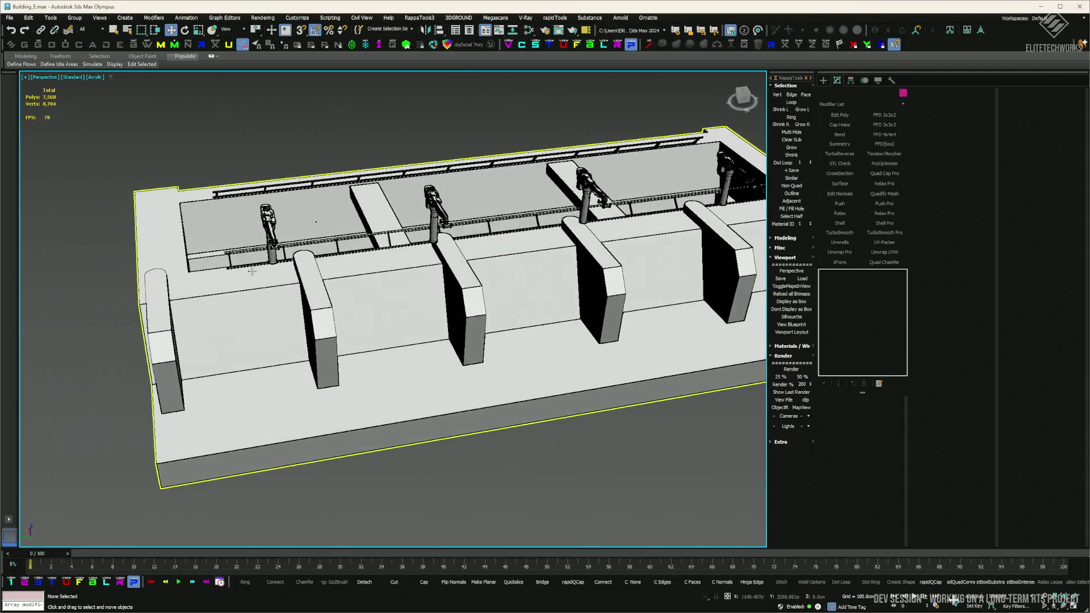
click(431, 272)
scroll(398, 255, down, 2)
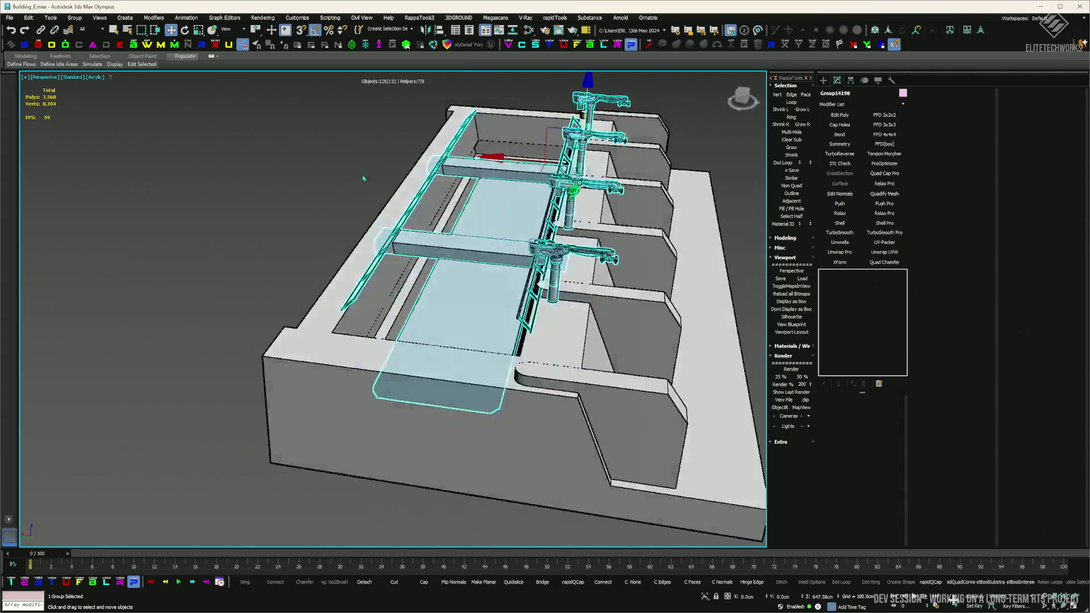
scroll(382, 147, up, 3)
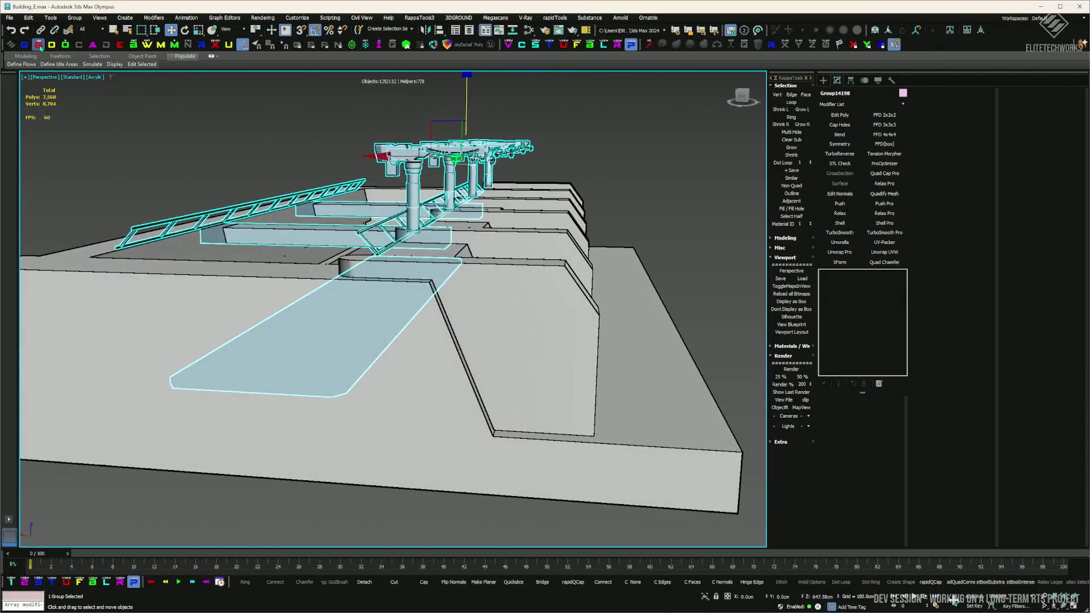
scroll(276, 91, down, 2)
click(387, 118)
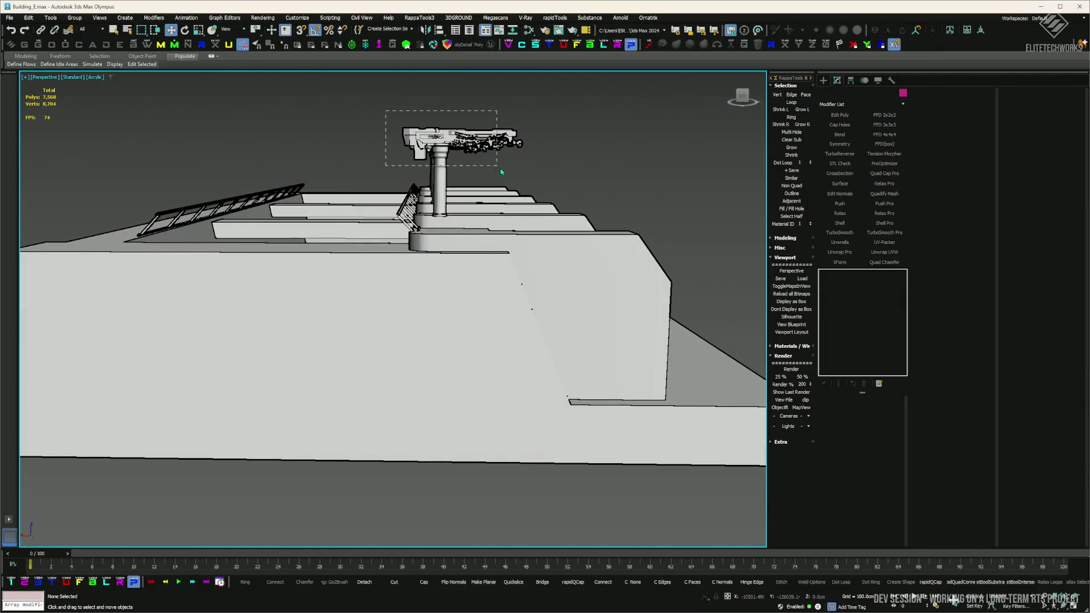
mouse_move(502, 172)
mouse_down()
mouse_move(452, 164)
mouse_move(451, 195)
mouse_move(423, 238)
mouse_move(142, 118)
mouse_move(170, 229)
mouse_up()
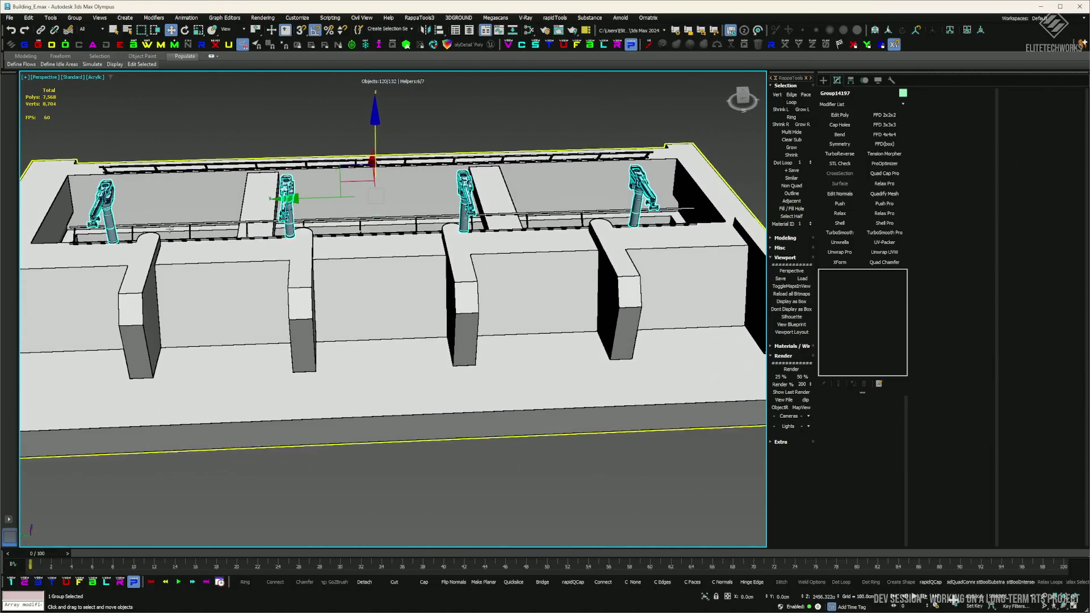
- Isolate the selected pillar and turret groups so only they are shown
ctrl+click(151, 261)
right_click(158, 252)
click(193, 217)
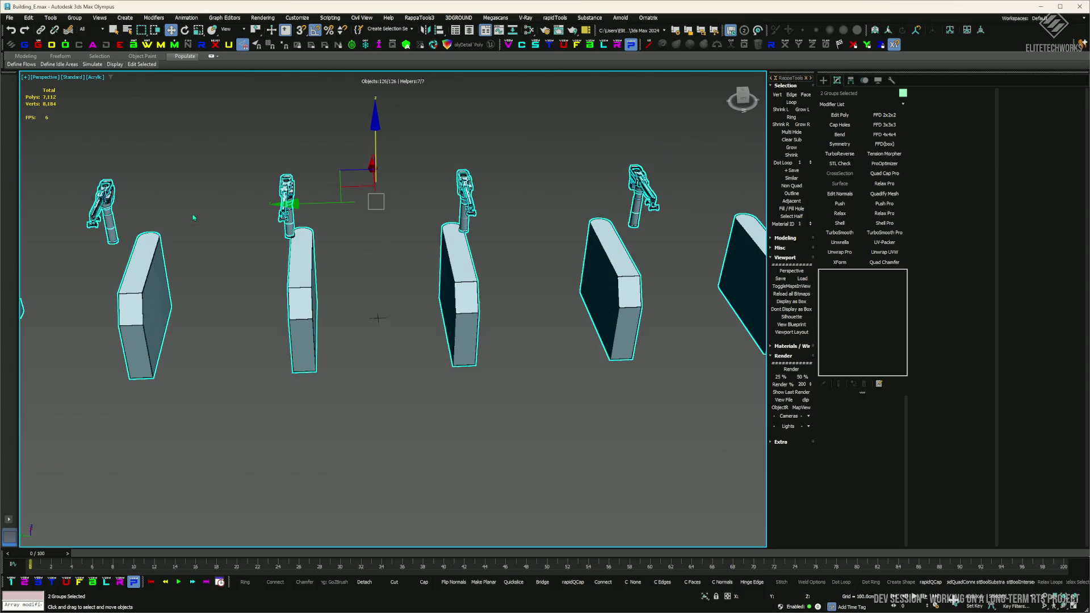
click(241, 140)
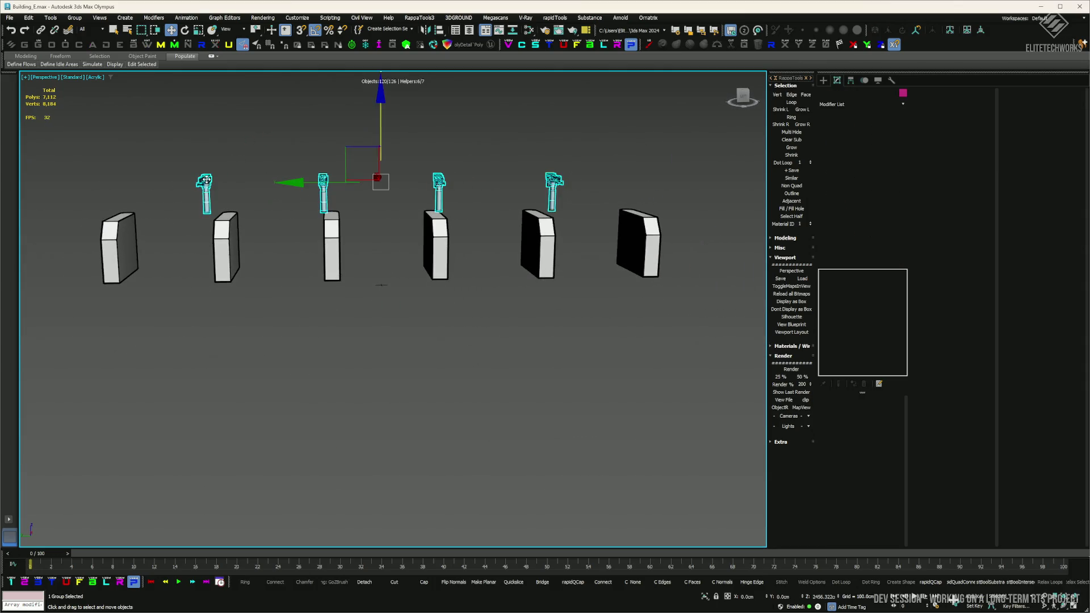
scroll(206, 181, up, 5)
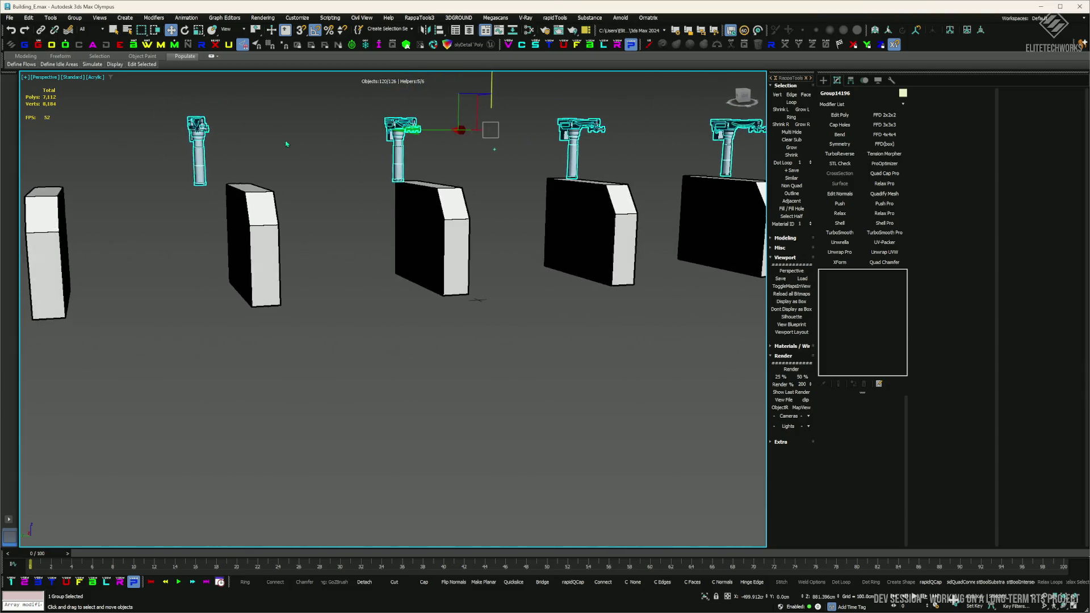
scroll(402, 130, up, 1)
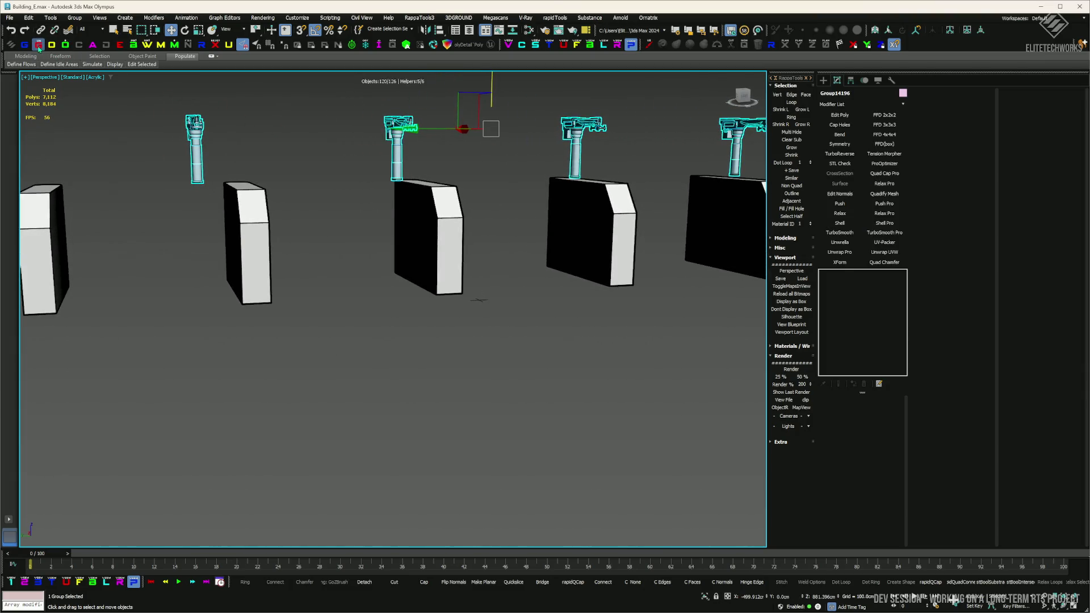
scroll(449, 174, down, 2)
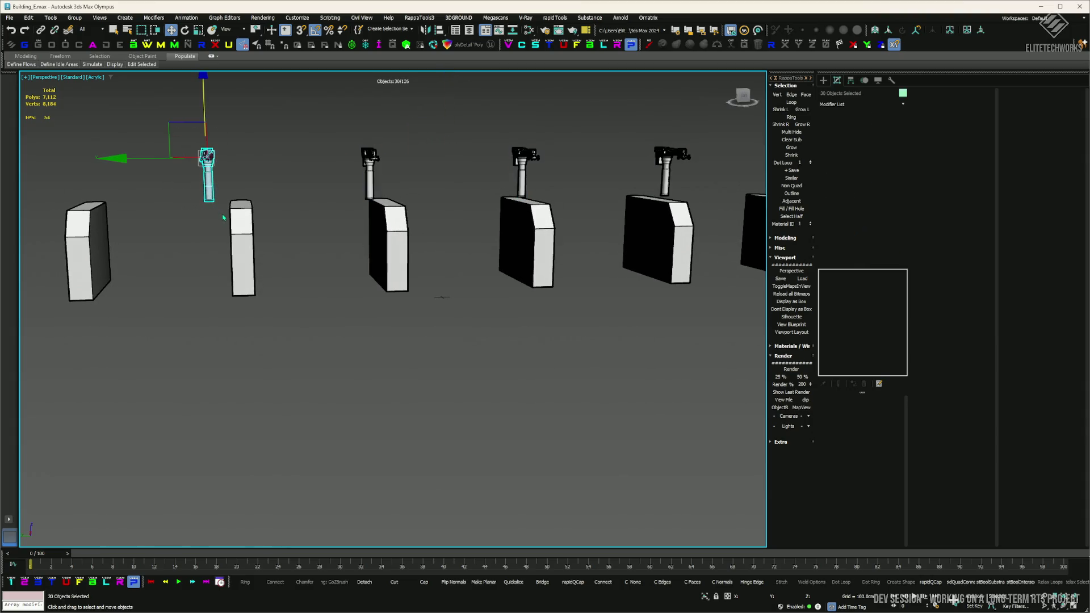
- Group the turret parts, clone copies onto the other pillars, and select all five turret groups
click(549, 327)
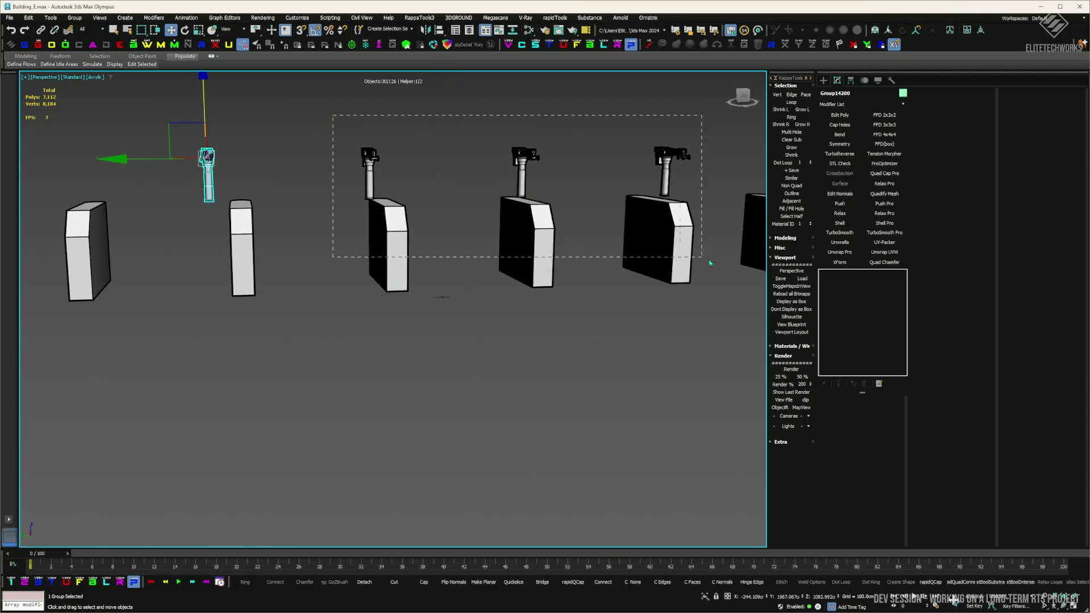
drag(710, 263, 717, 263)
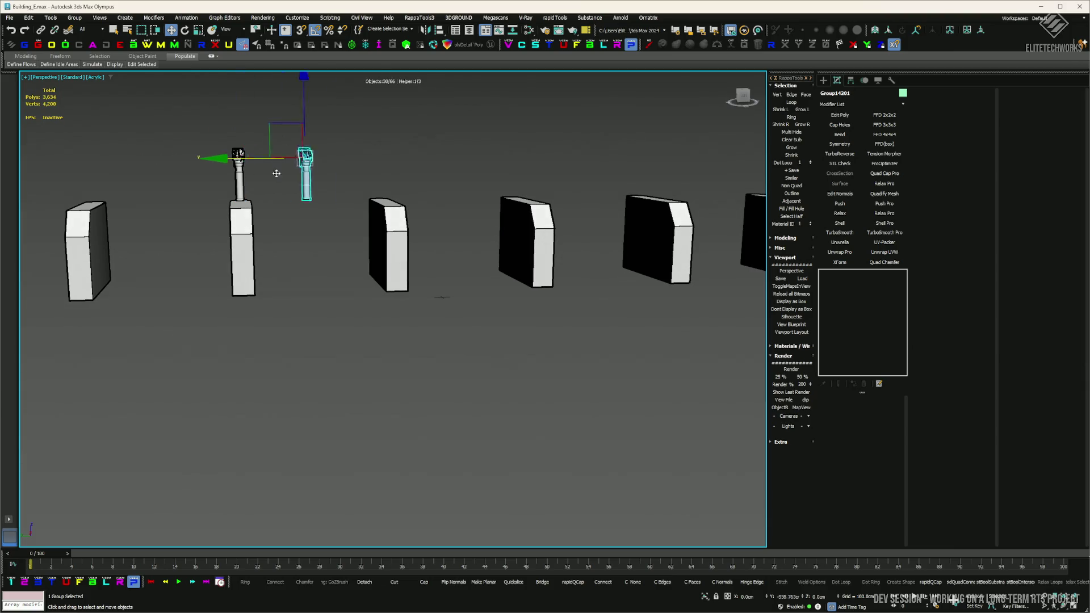
key(ctrl+v)
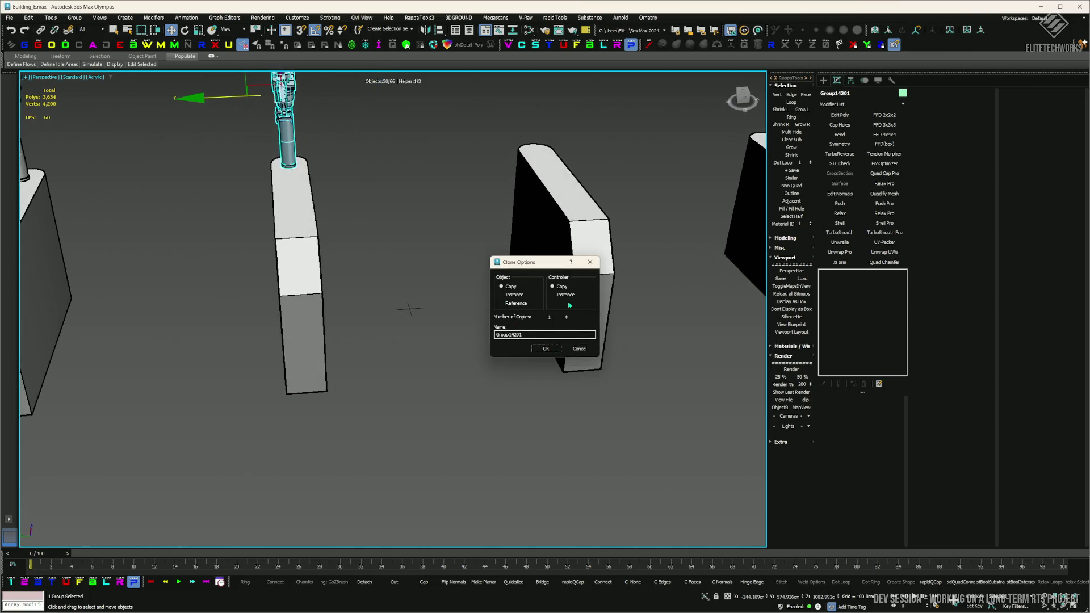
click(545, 349)
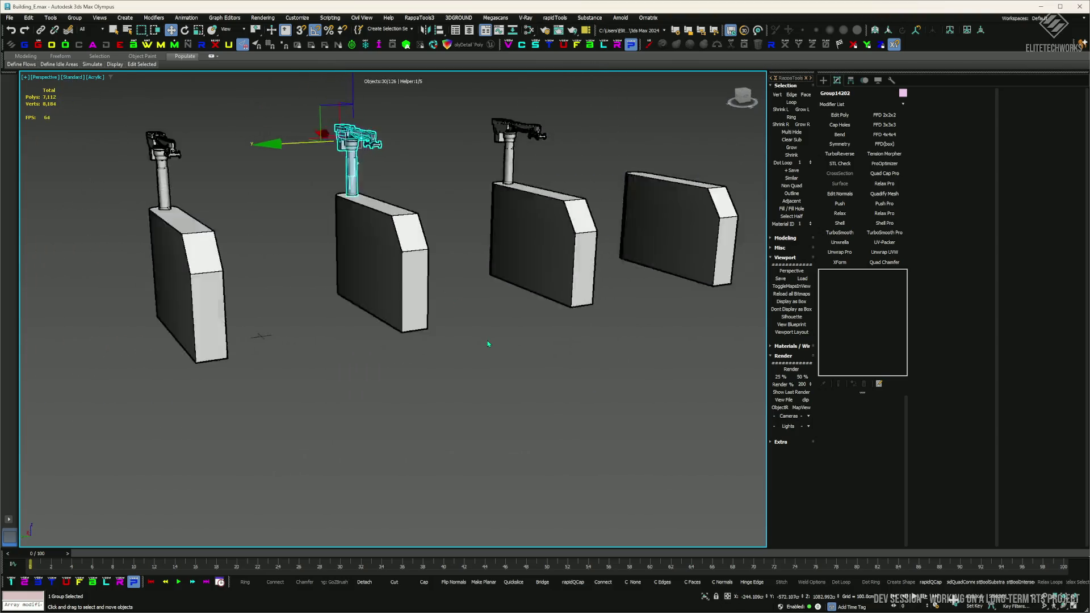
click(481, 344)
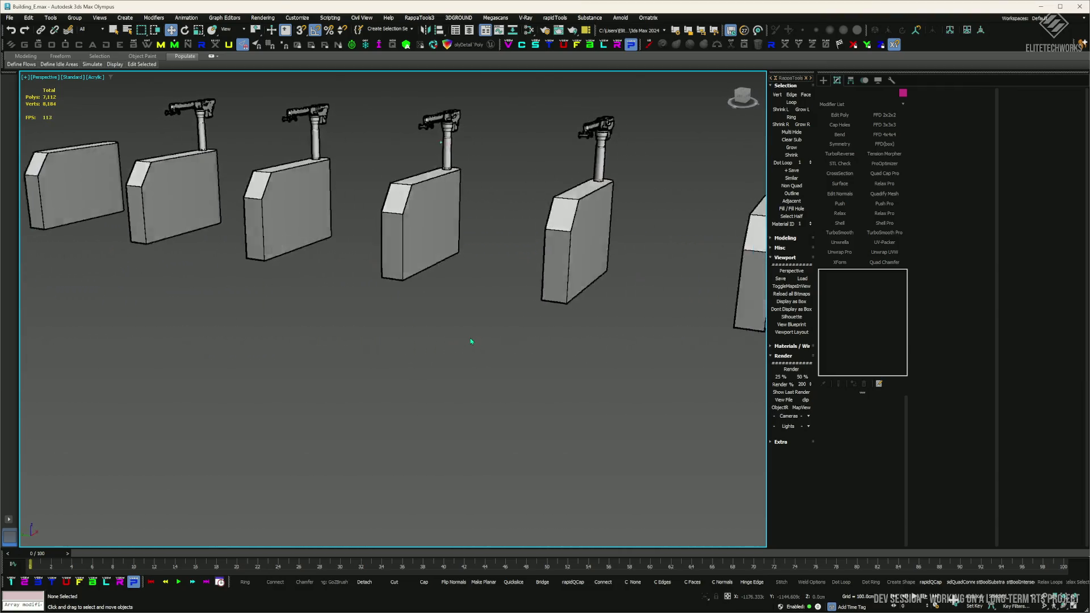
drag(476, 124, 276, 75)
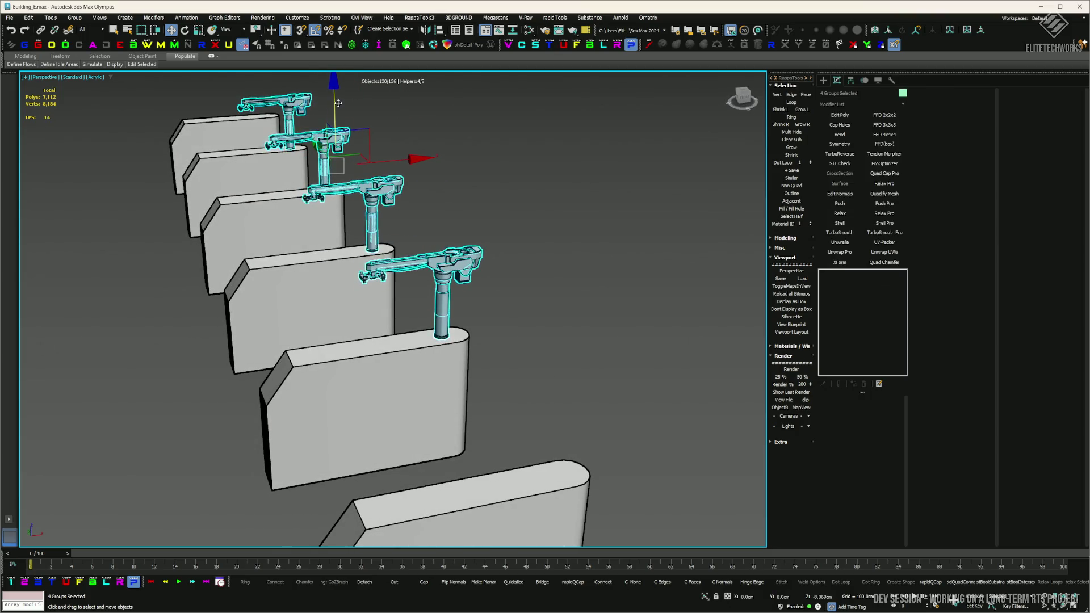
drag(616, 367, 305, 259)
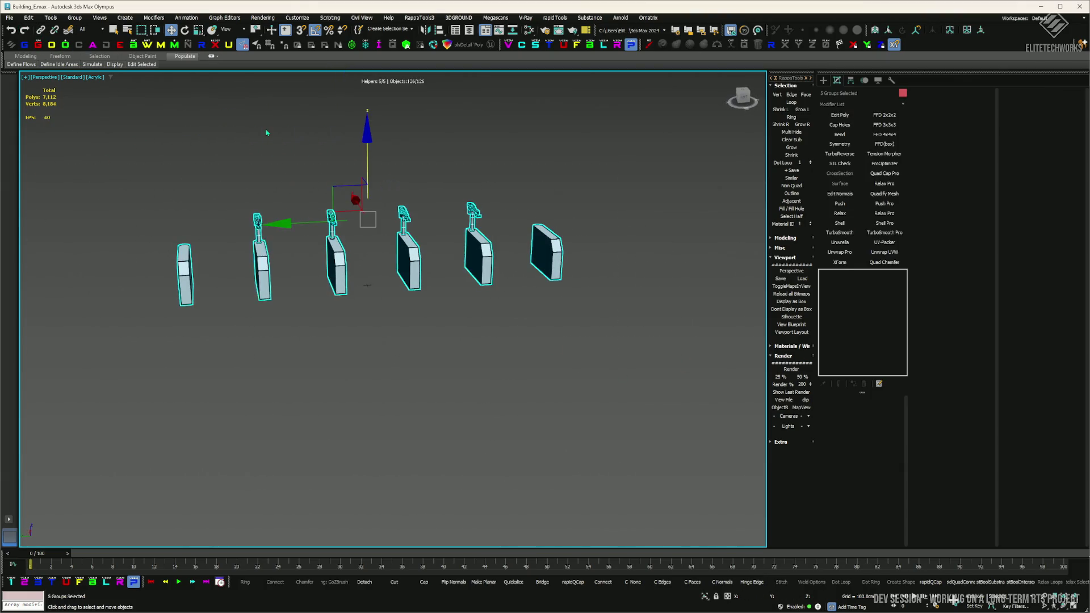
- Exit isolation with Alt+Q and orbit around the depot building to inspect it
key(alt+q)
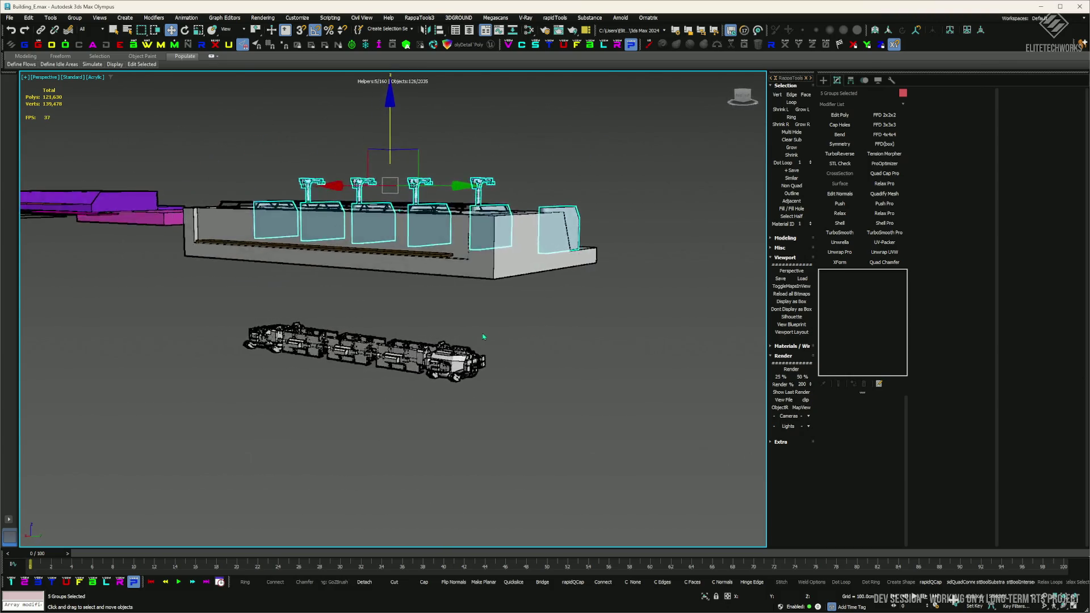
click(423, 315)
right_click(421, 316)
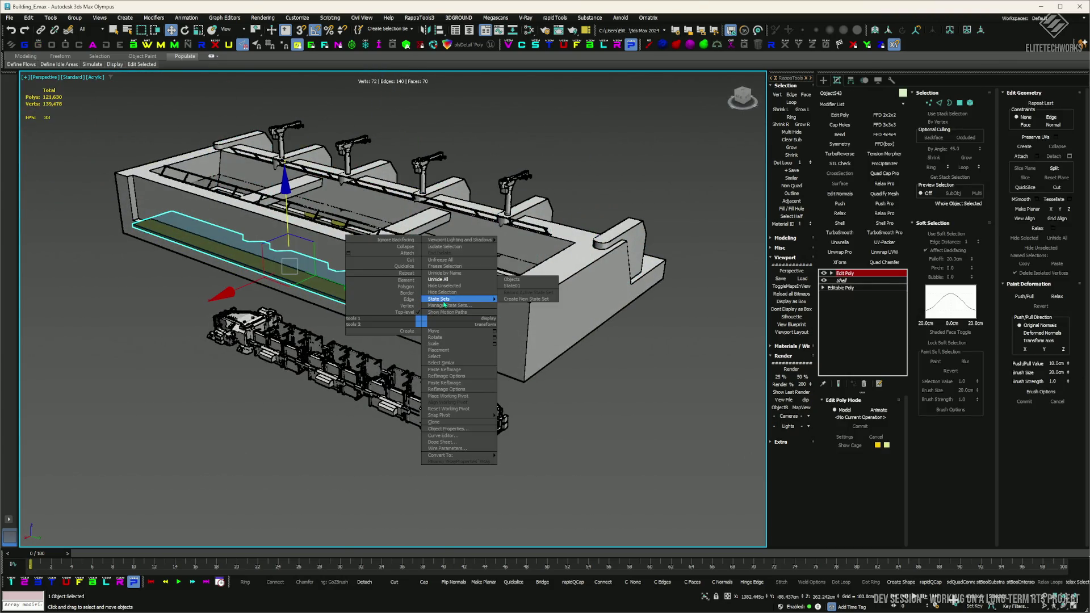
drag(361, 249, 256, 179)
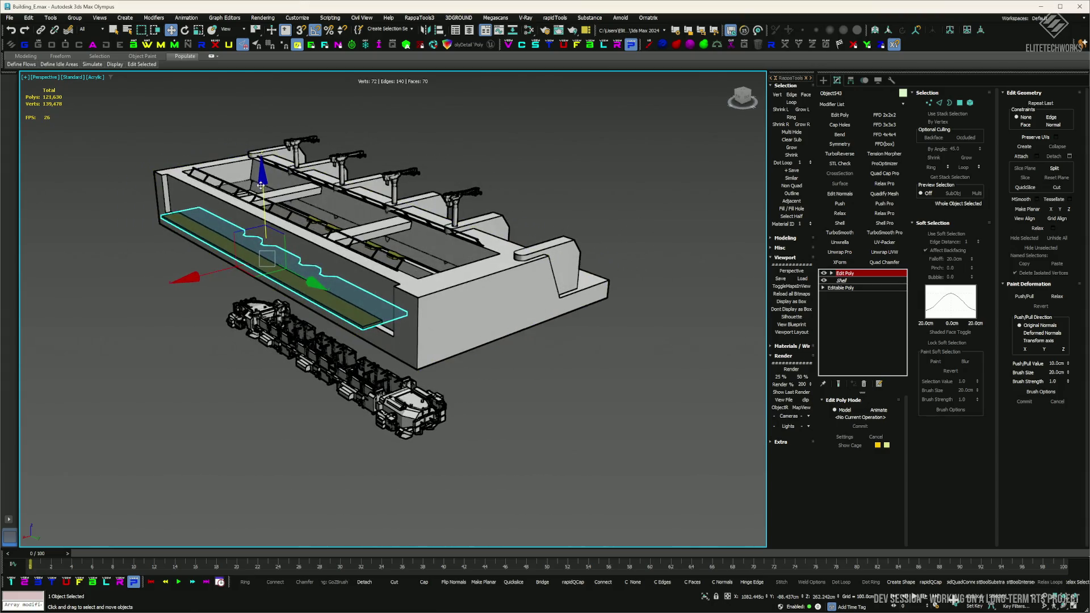
drag(341, 238, 311, 251)
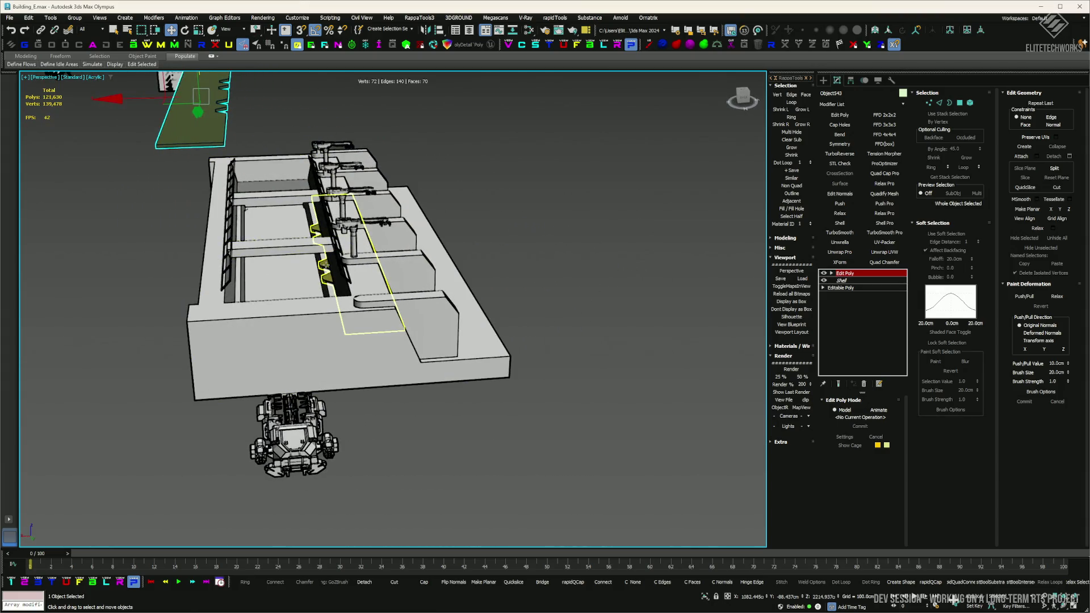
click(342, 172)
mouse_move(340, 171)
mouse_down()
mouse_move(329, 203)
mouse_move(526, 268)
mouse_move(212, 172)
mouse_up()
- Select the entire Supply Depot building
key(alt+q)
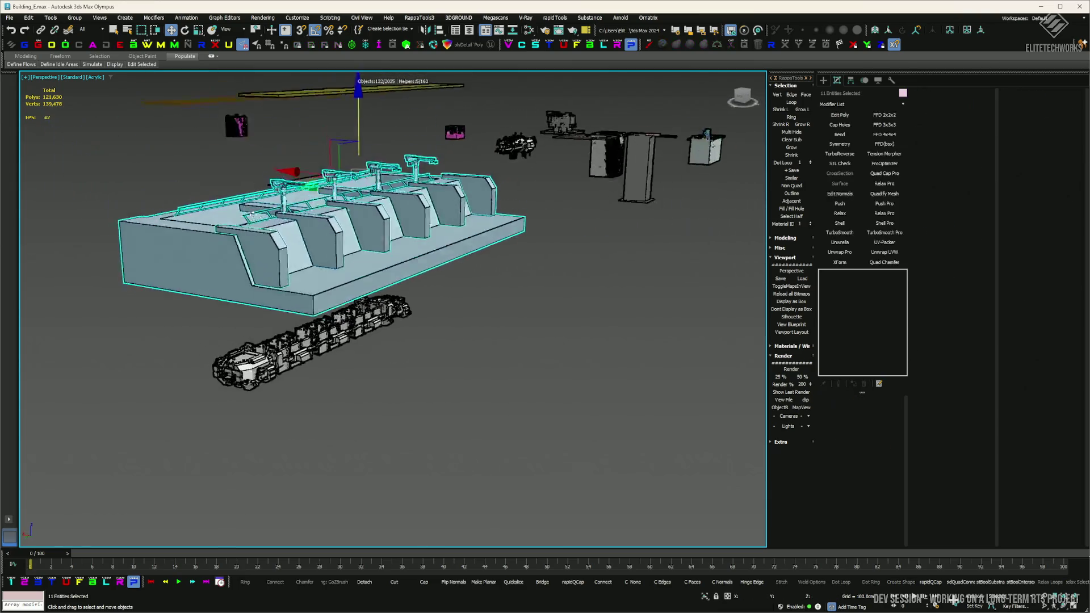
click(10, 17)
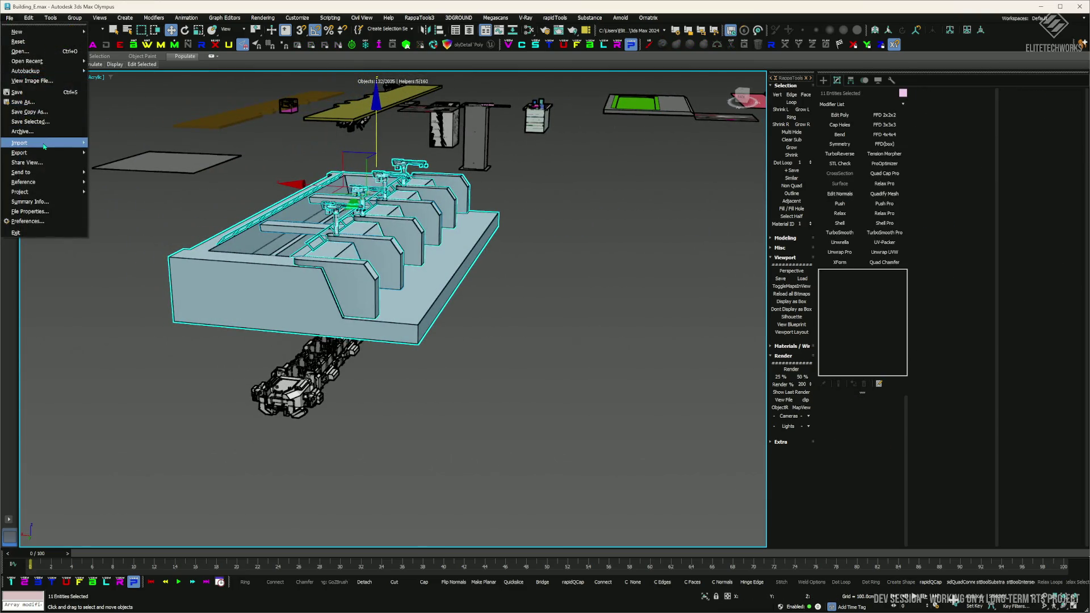
click(193, 13)
- Group the depot, Export Selected over SupplyDepot.fbx, and accept the FBX export settings
click(549, 327)
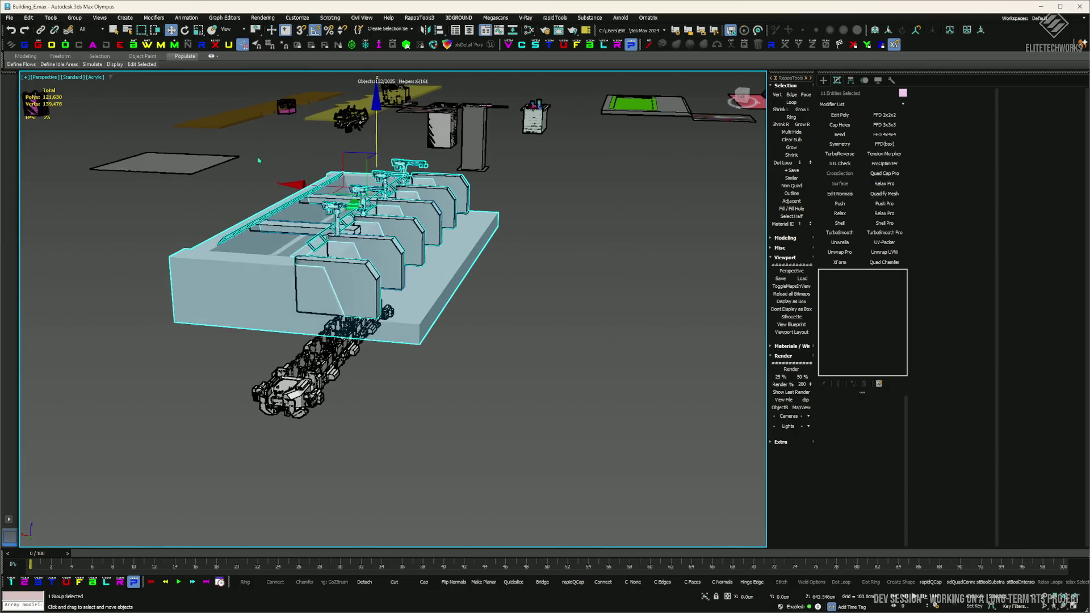
click(10, 18)
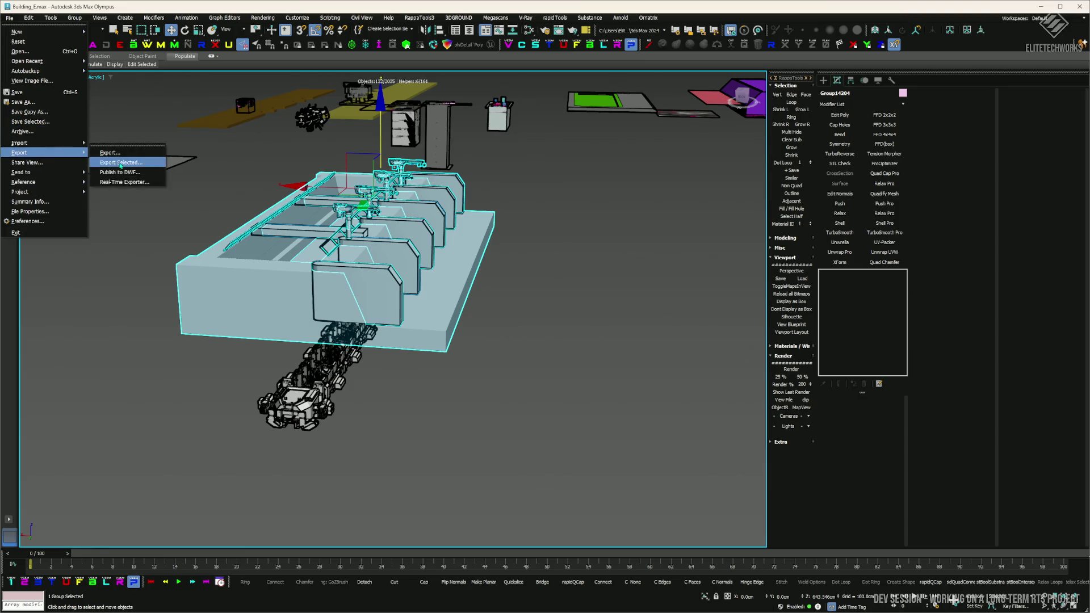
click(120, 163)
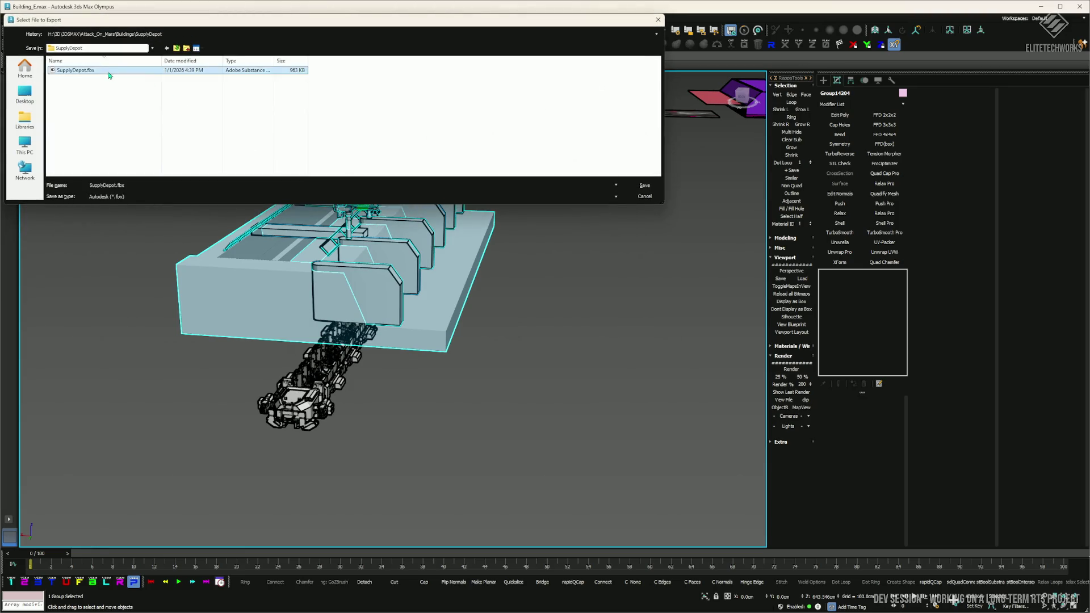
double_click(109, 72)
click(592, 332)
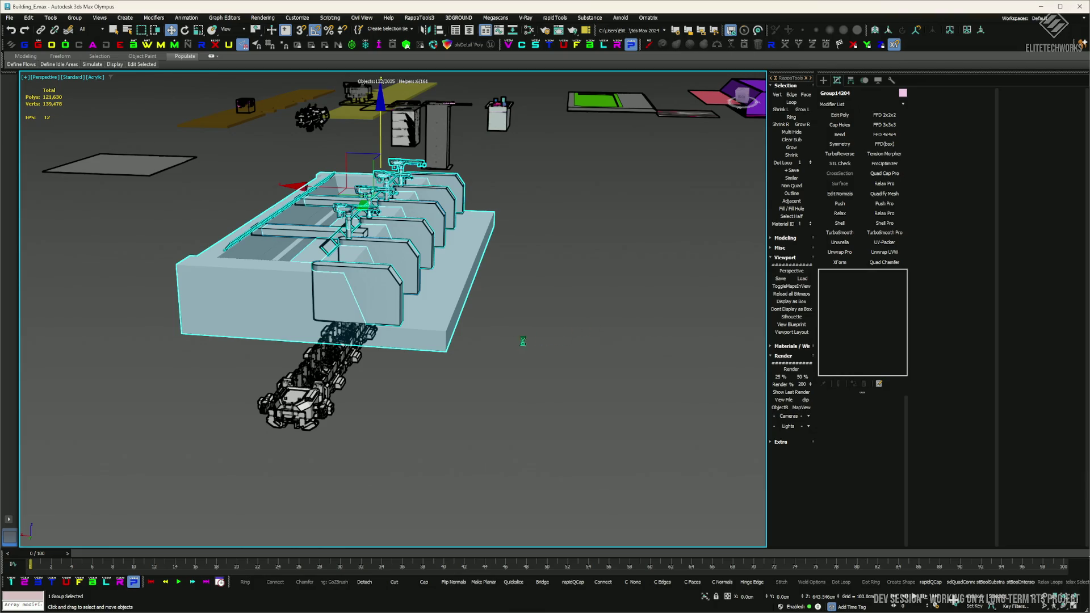
key(super)
click(478, 360)
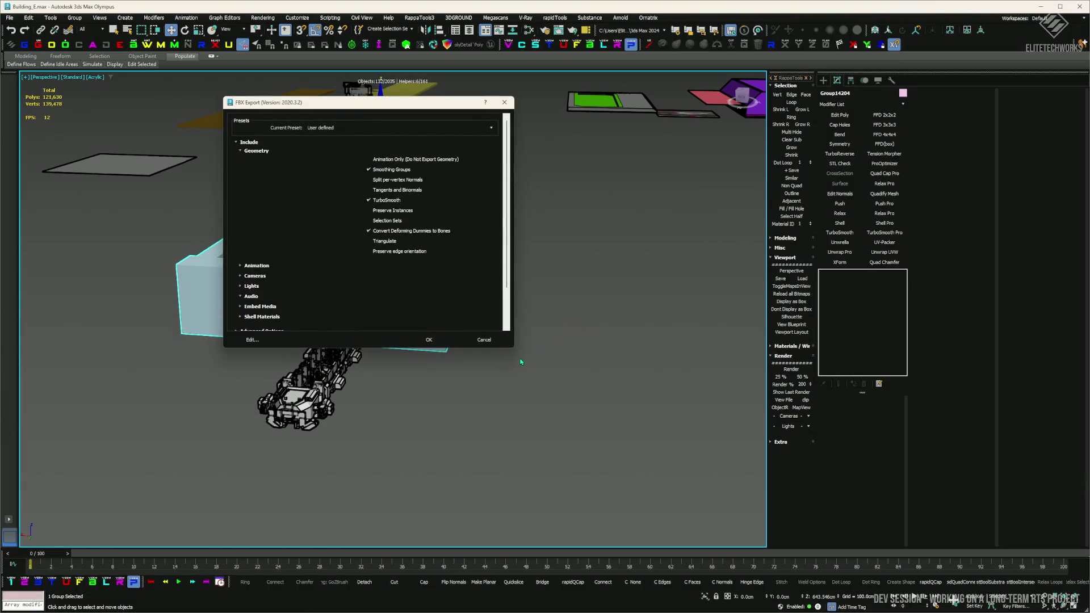
click(443, 340)
key(alt+Tab)
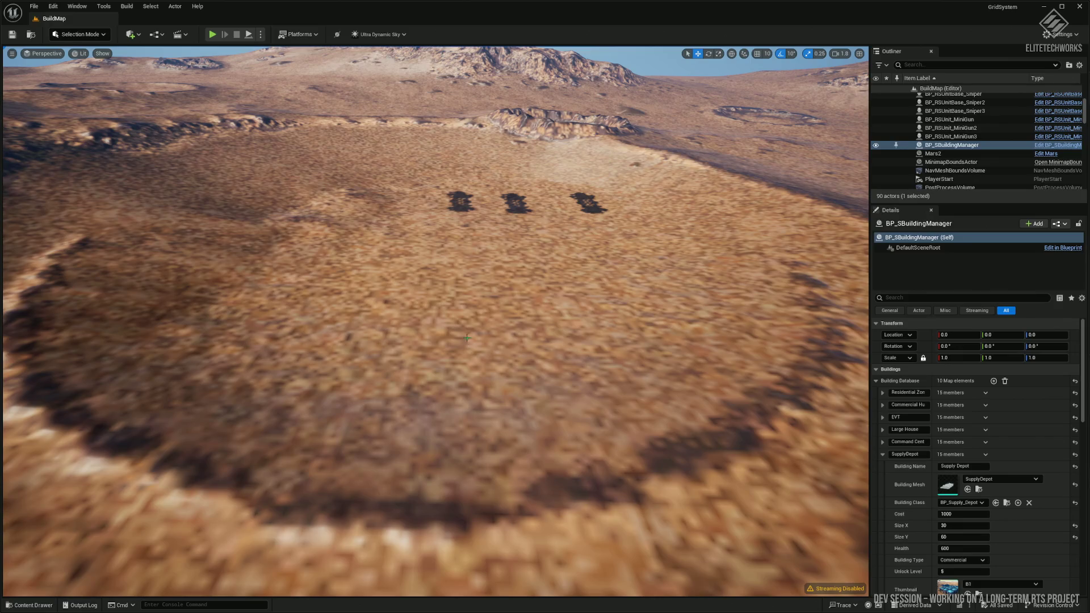
- Reimport the SupplyDepot static mesh from the Content Drawer and return to the BuildMap level
key(alt+Tab)
key(alt+Tab)
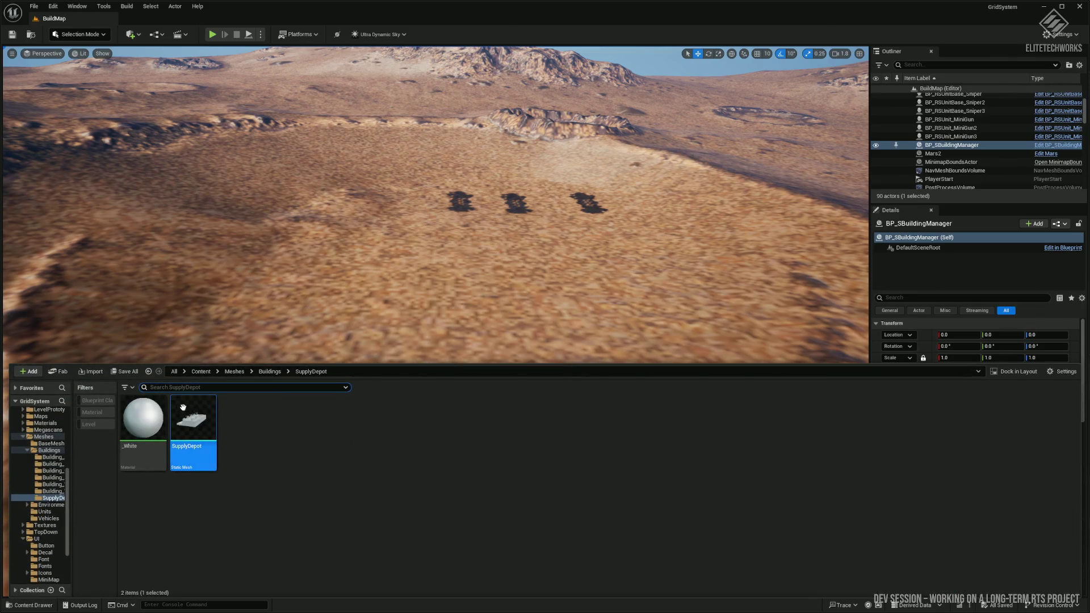
right_click(183, 407)
key(Escape)
click(493, 263)
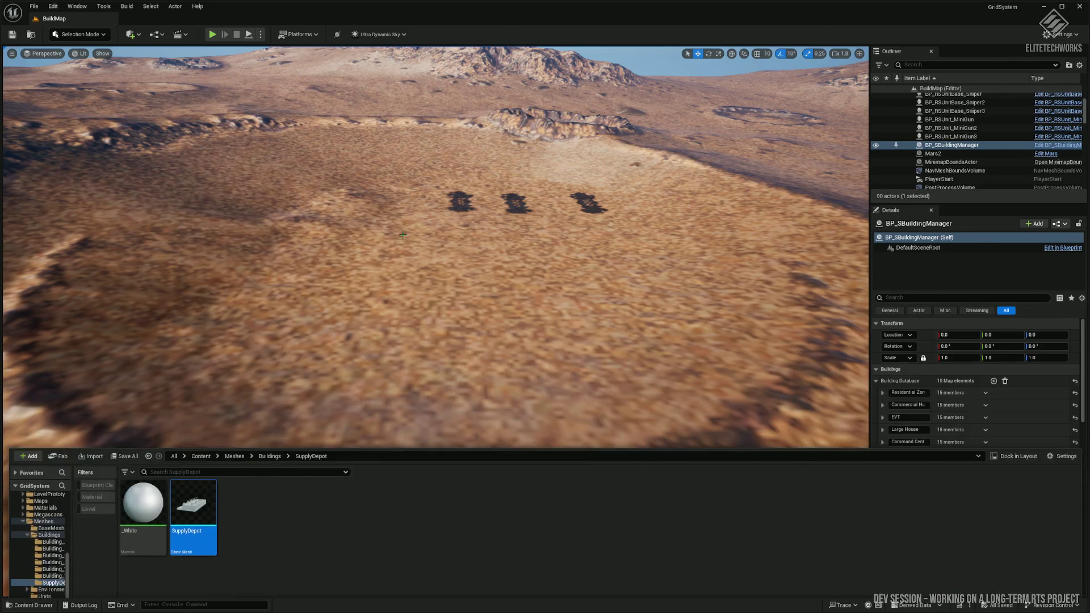
scroll(475, 261, up, 3)
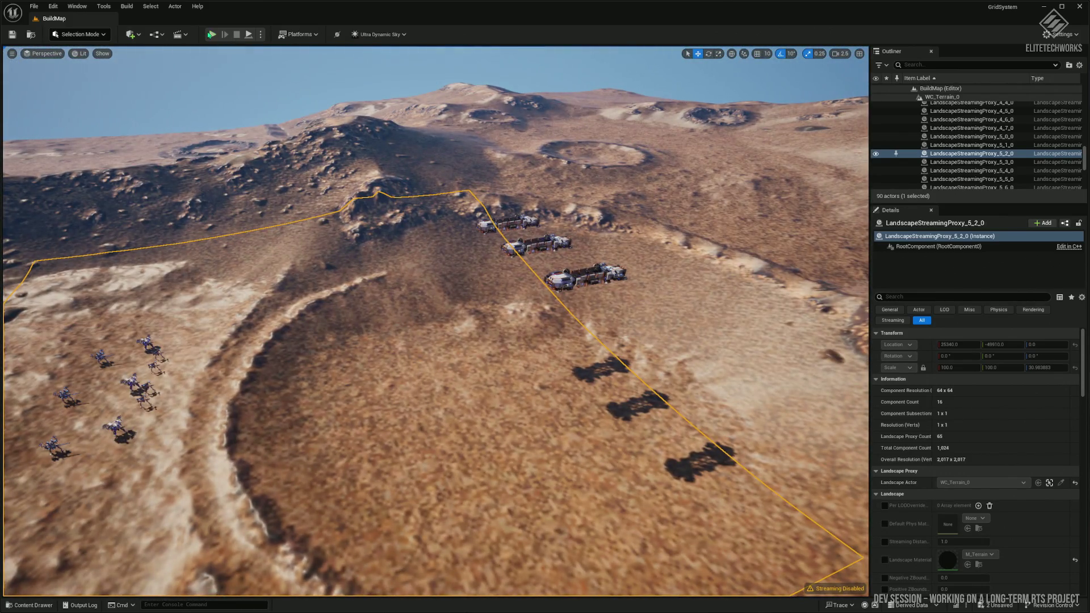
- Play BuildMap in the editor, pan toward the crater units, and order them into a new formation
click(212, 34)
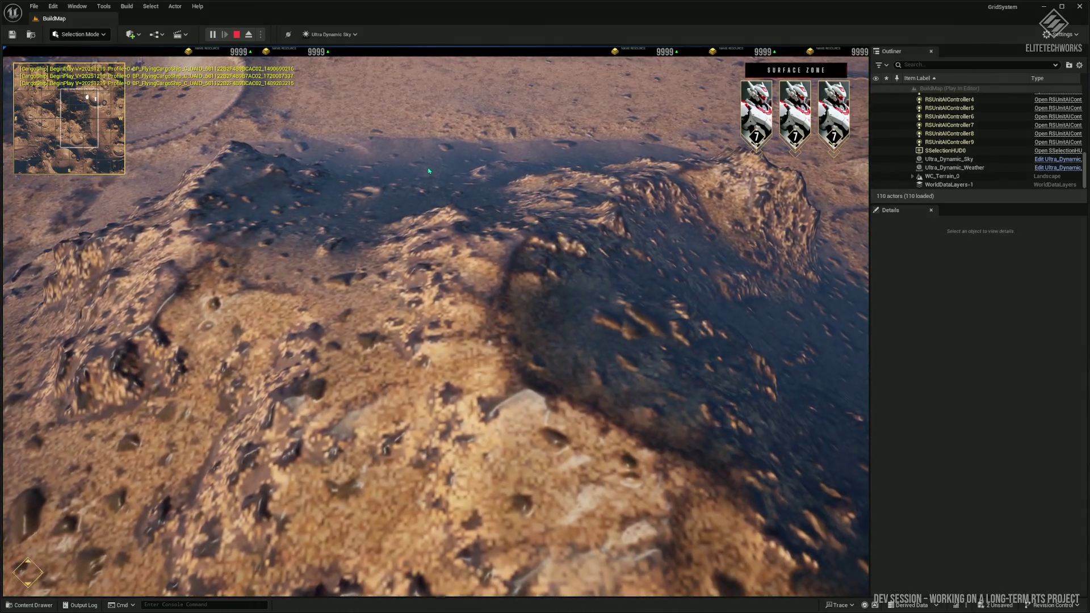
key(w)
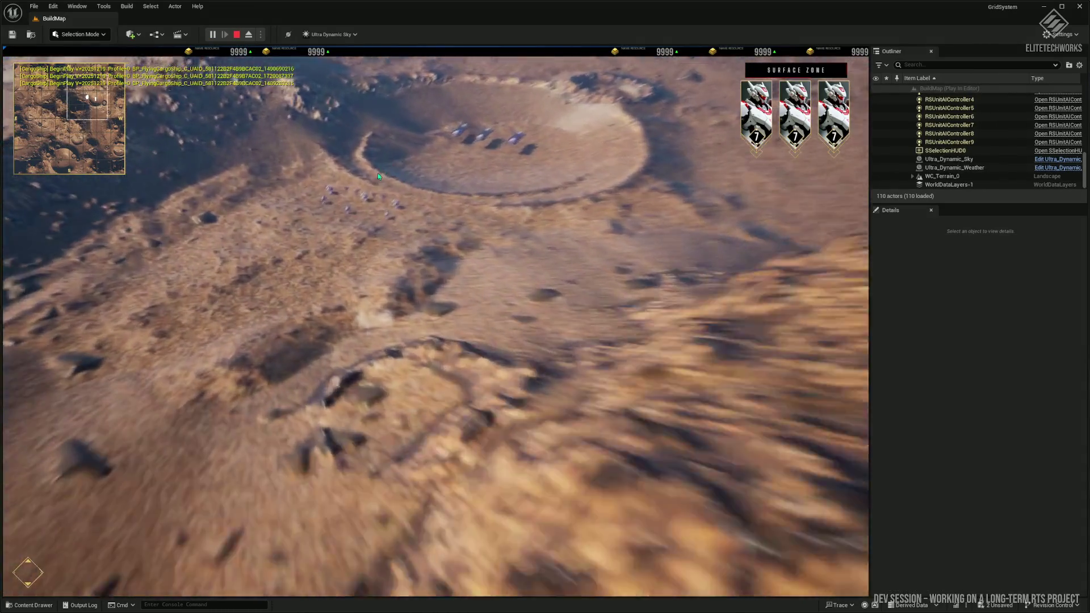
scroll(460, 191, up, 5)
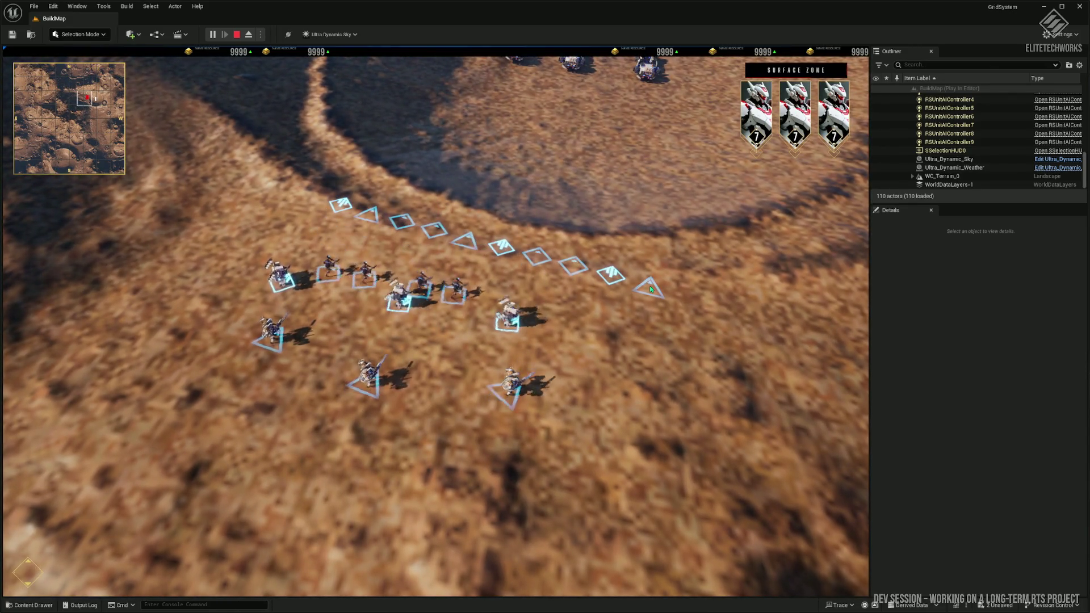
drag(651, 290, 653, 291)
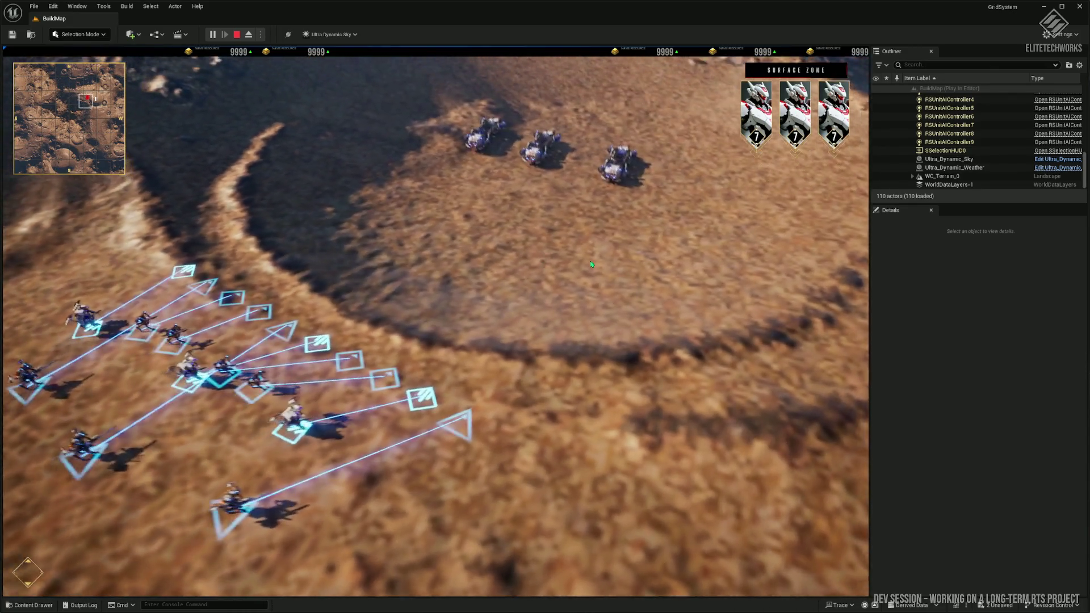
- Place a Supply Depot on the terrain from the Buildings list
key(b)
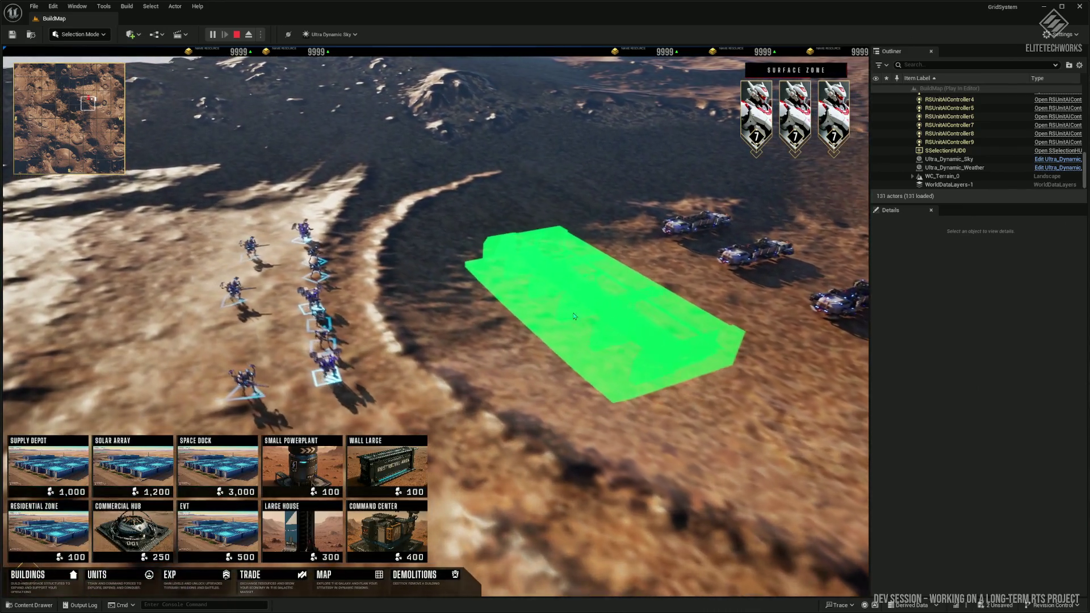
click(574, 315)
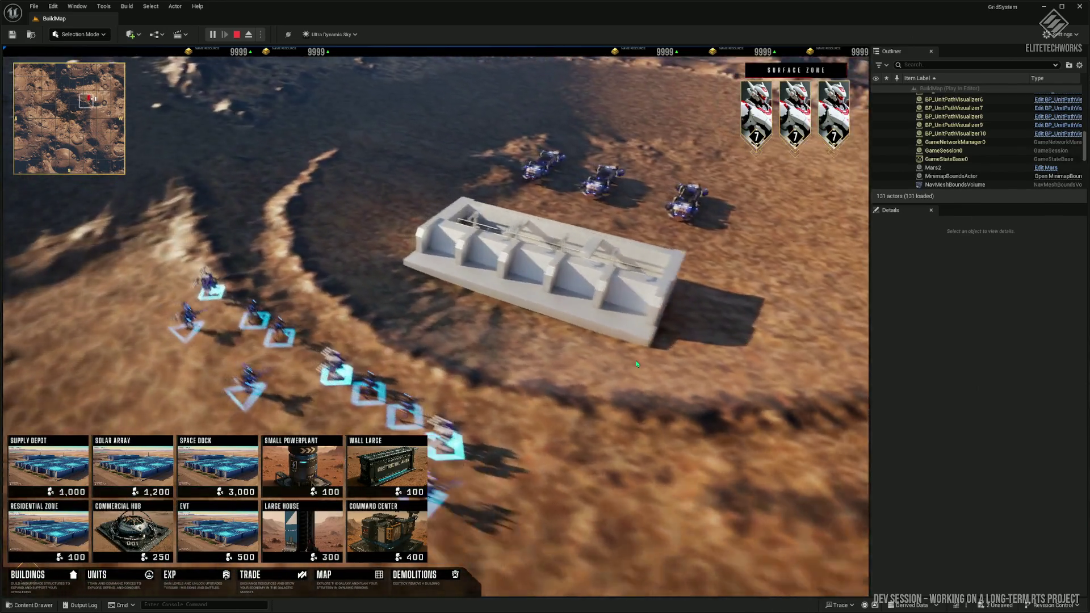
scroll(840, 359, up, 5)
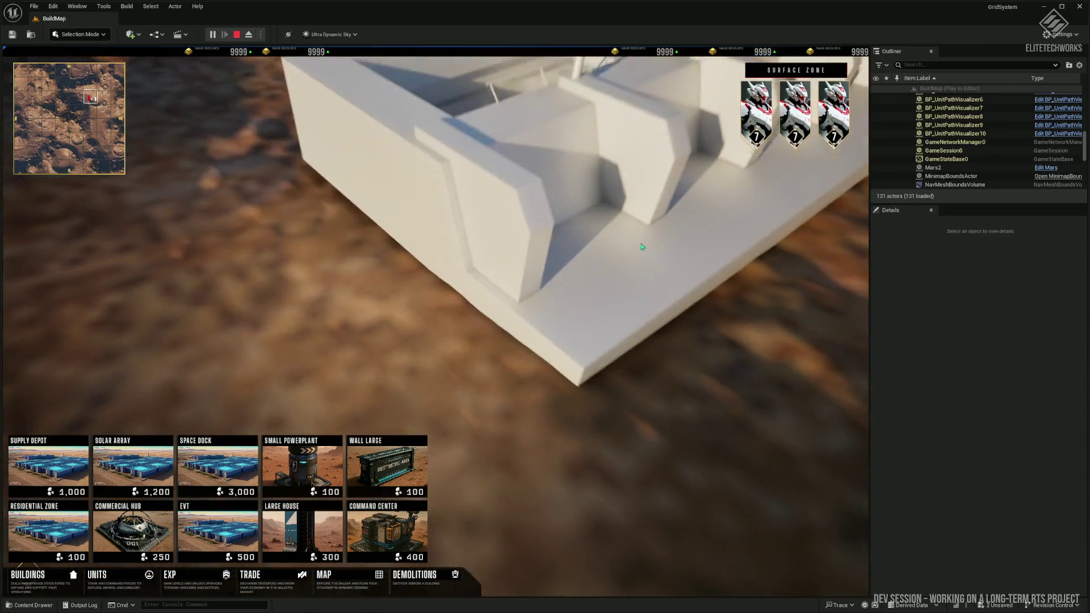
scroll(669, 231, down, 5)
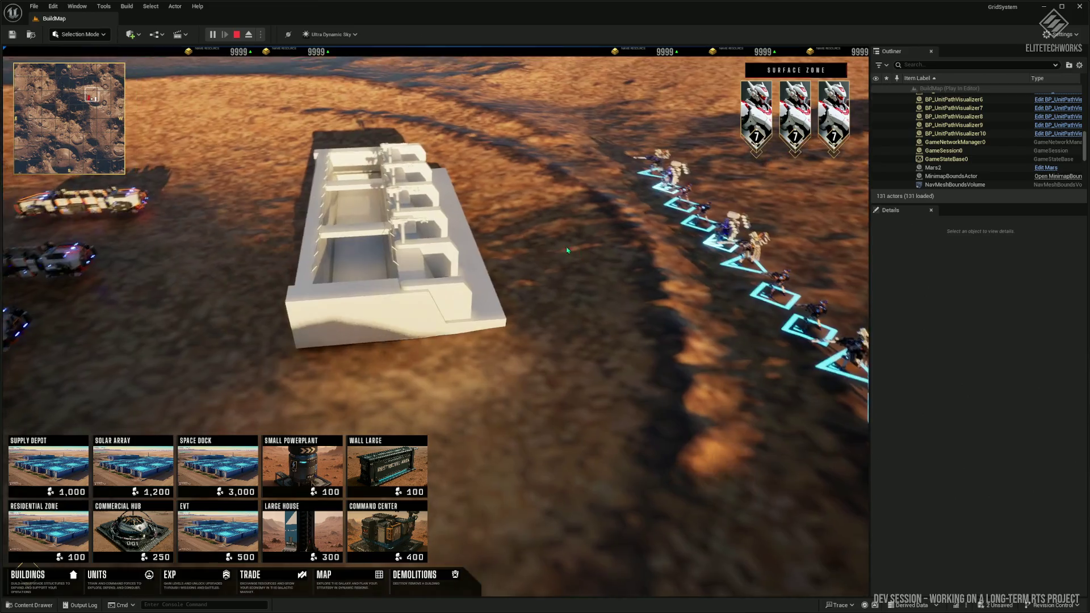
- Orbit the camera until the depot sits level and box-select the three vehicles above it
drag(567, 250, 675, 300)
drag(677, 357, 425, 322)
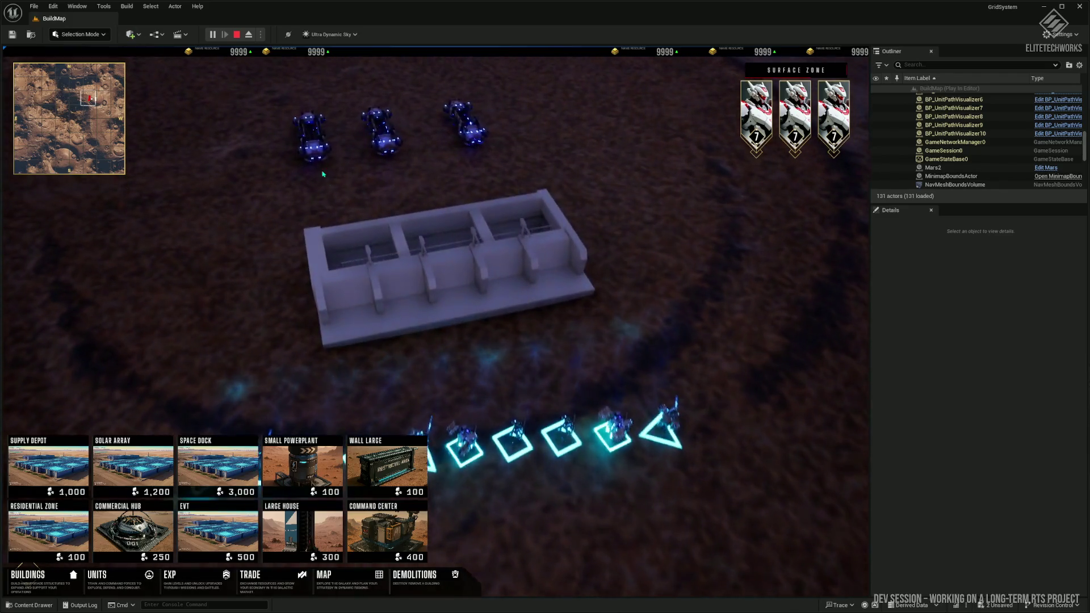
drag(238, 123, 611, 102)
scroll(586, 357, down, 2)
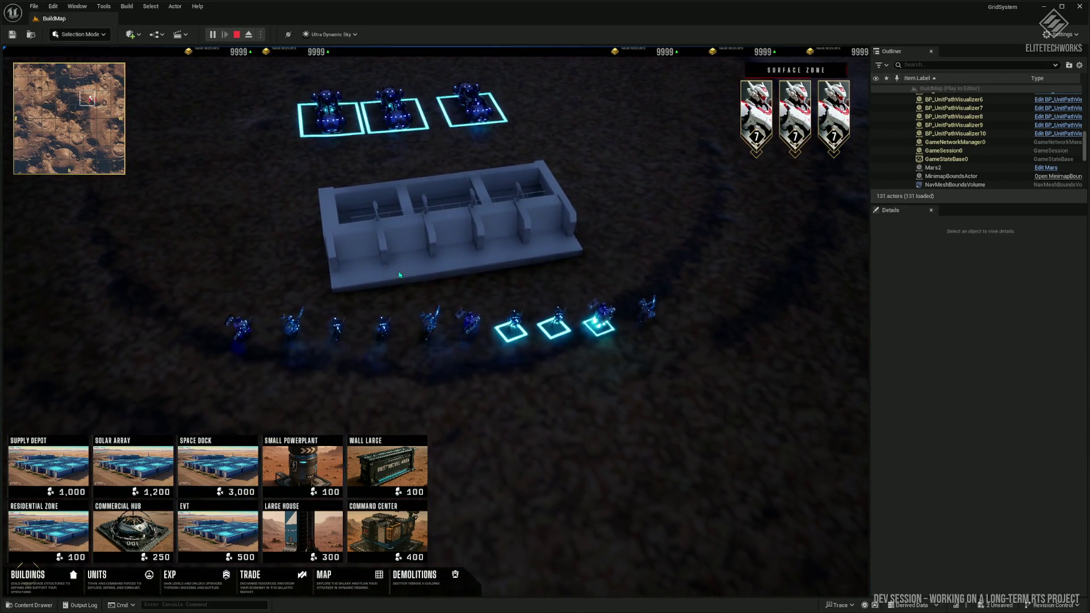
scroll(250, 178, down, 1)
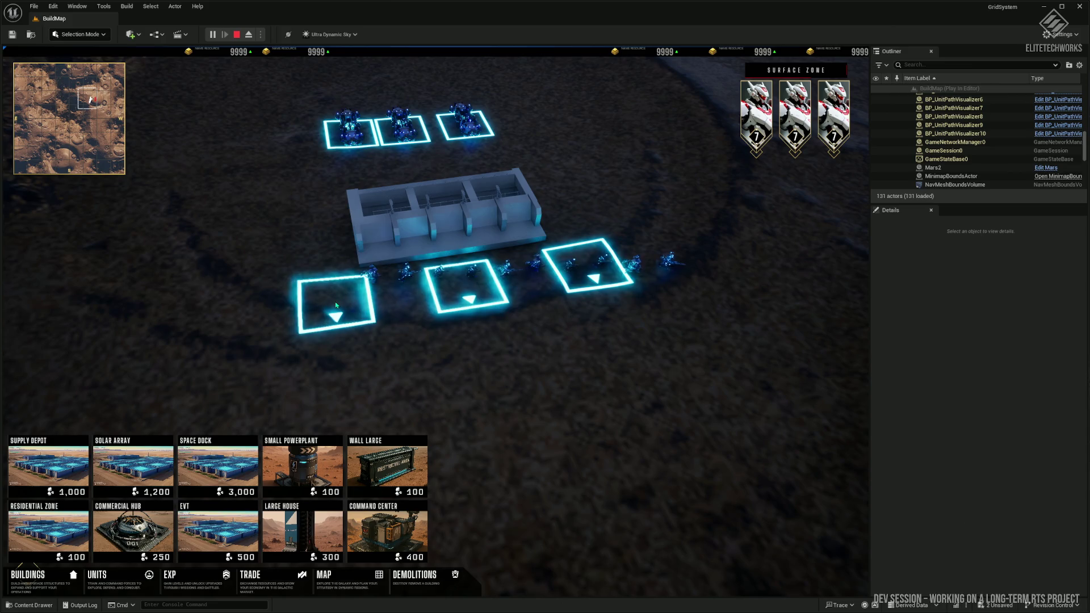
- Order the three vehicles to move below the Supply Depot and rotate the camera around them
right_click(335, 301)
scroll(481, 292, up, 2)
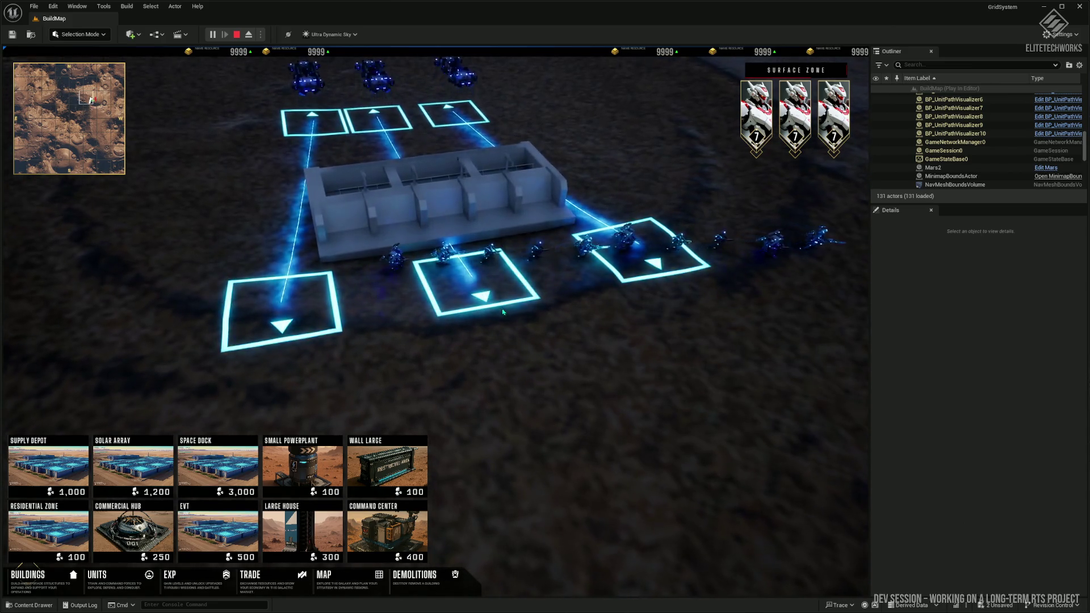
scroll(511, 329, up, 1)
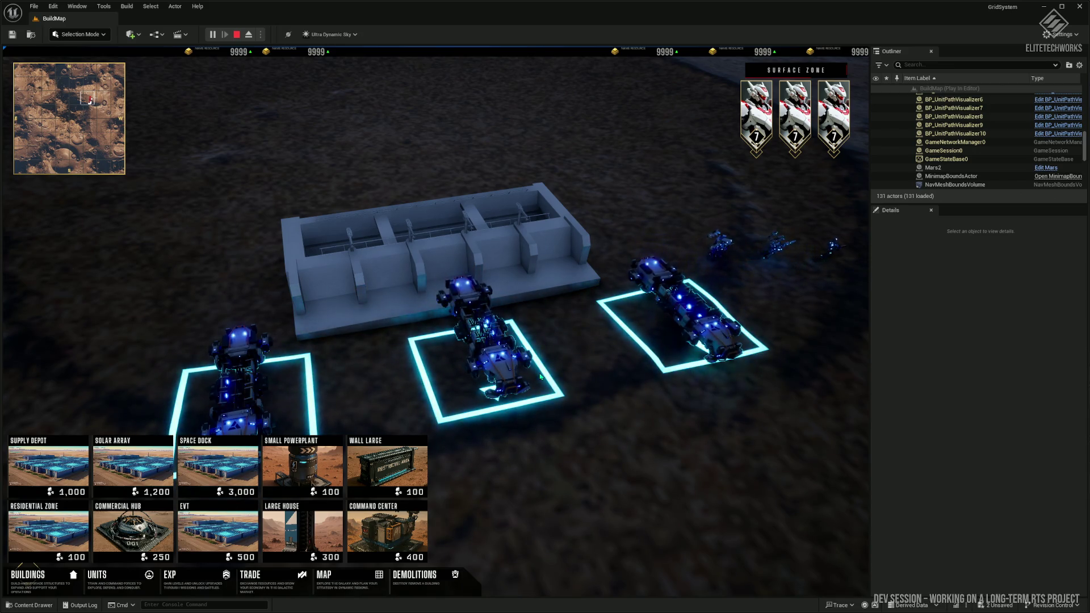
key(e)
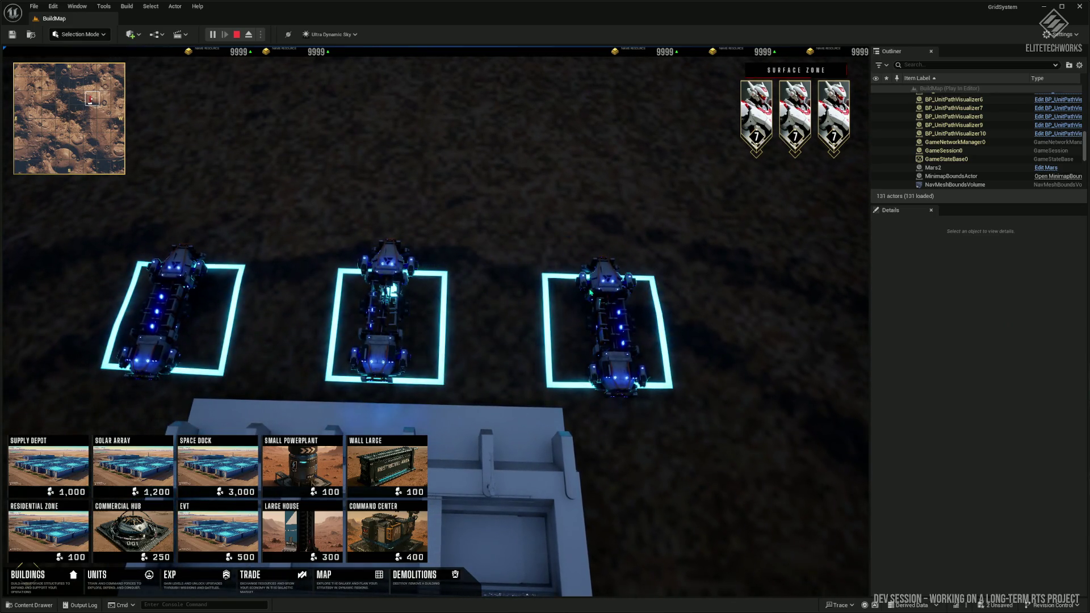
key(e)
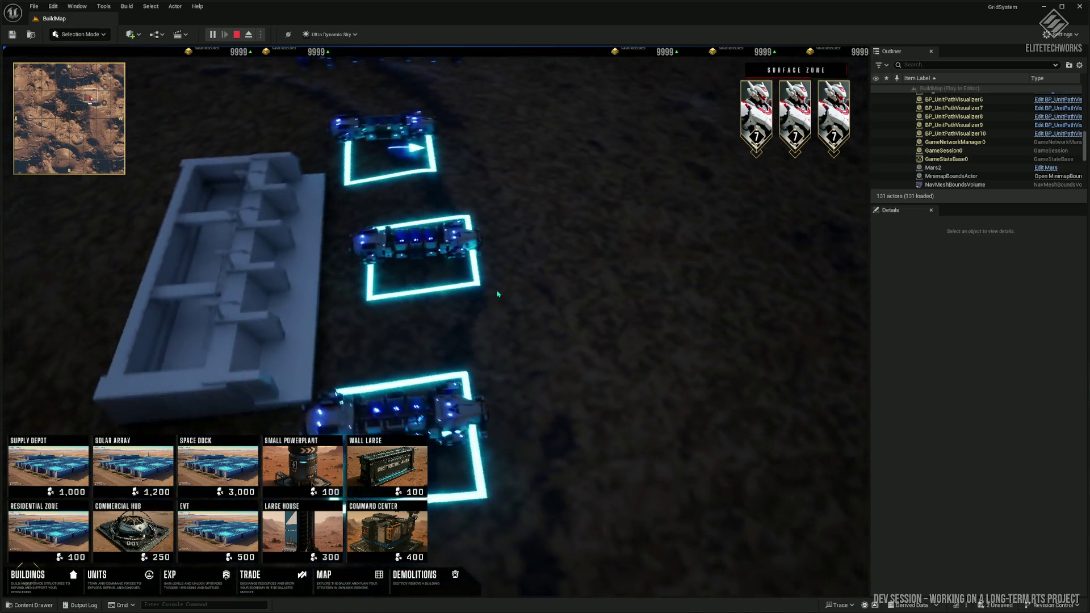
- Pan and orbit around the base to view the vehicles at the cyan square marker
scroll(477, 356, up, 5)
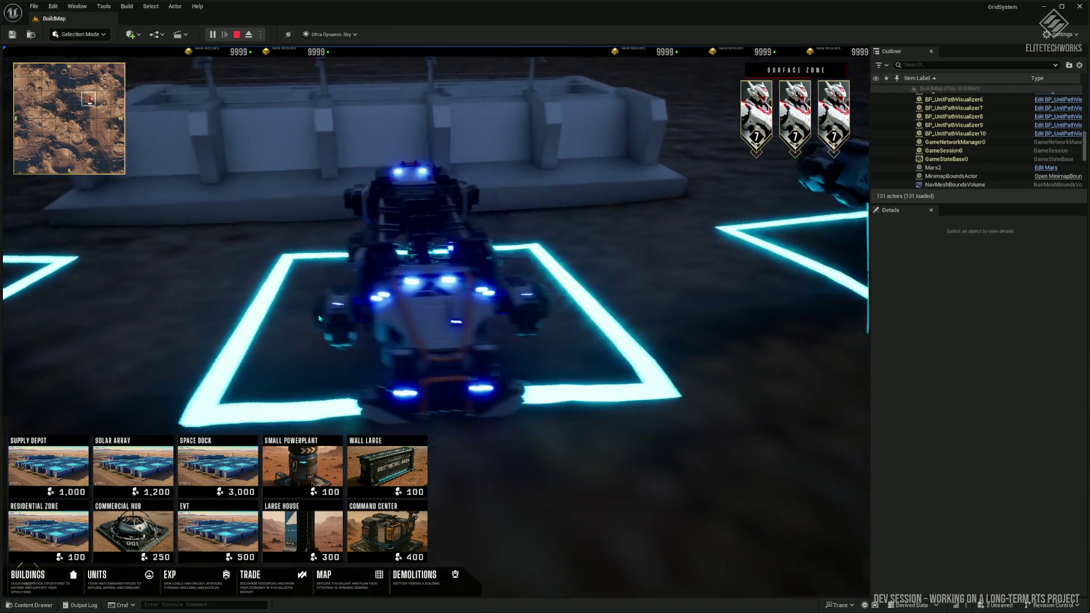
key(a)
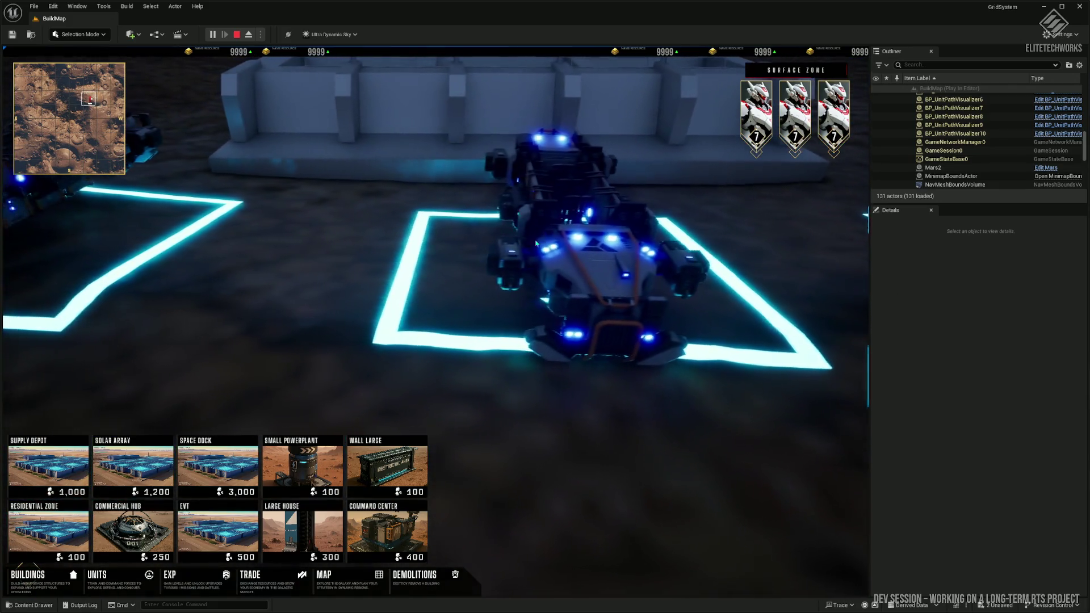
scroll(580, 246, up, 3)
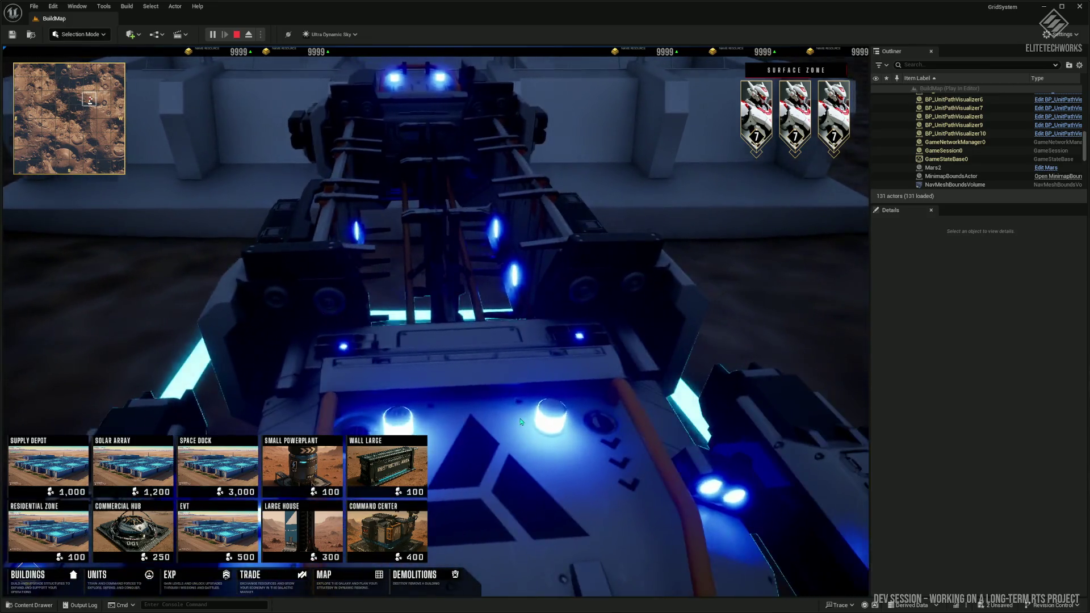
scroll(488, 412, down, 8)
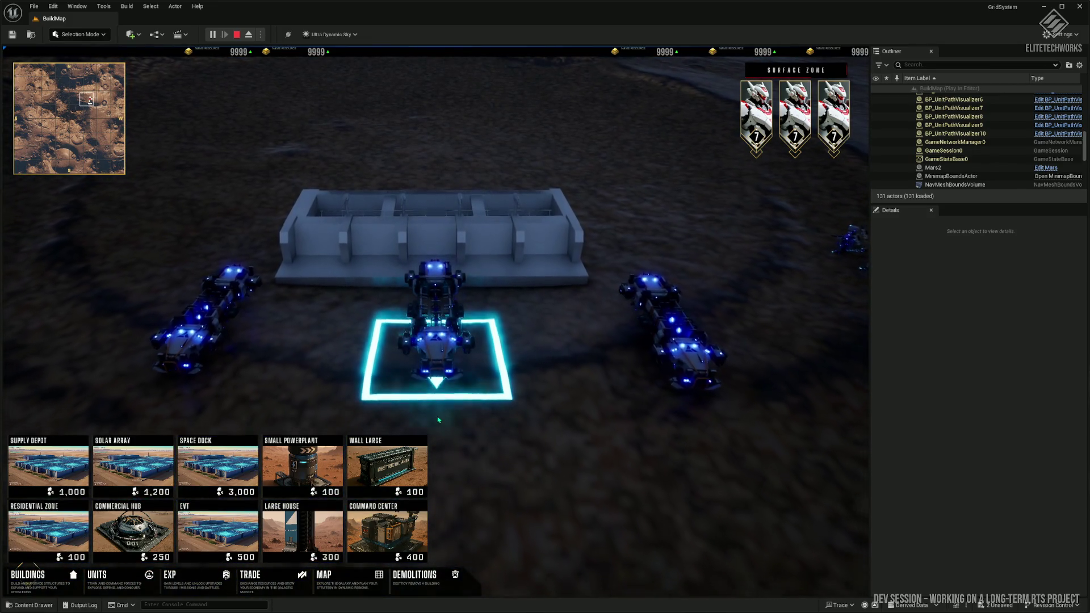
scroll(438, 419, up, 2)
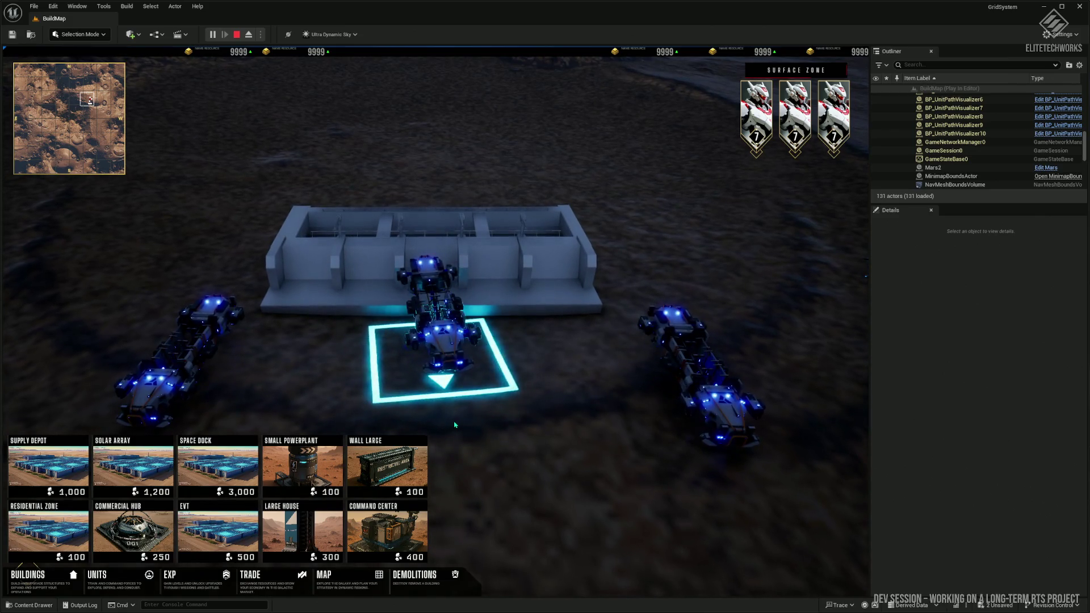
key(e)
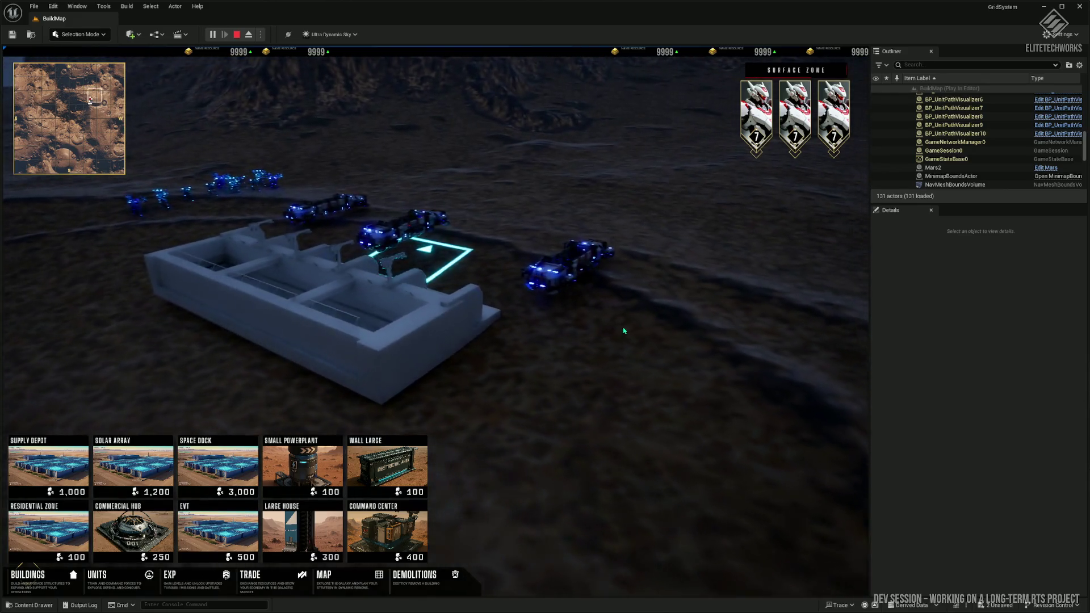
scroll(623, 331, up, 5)
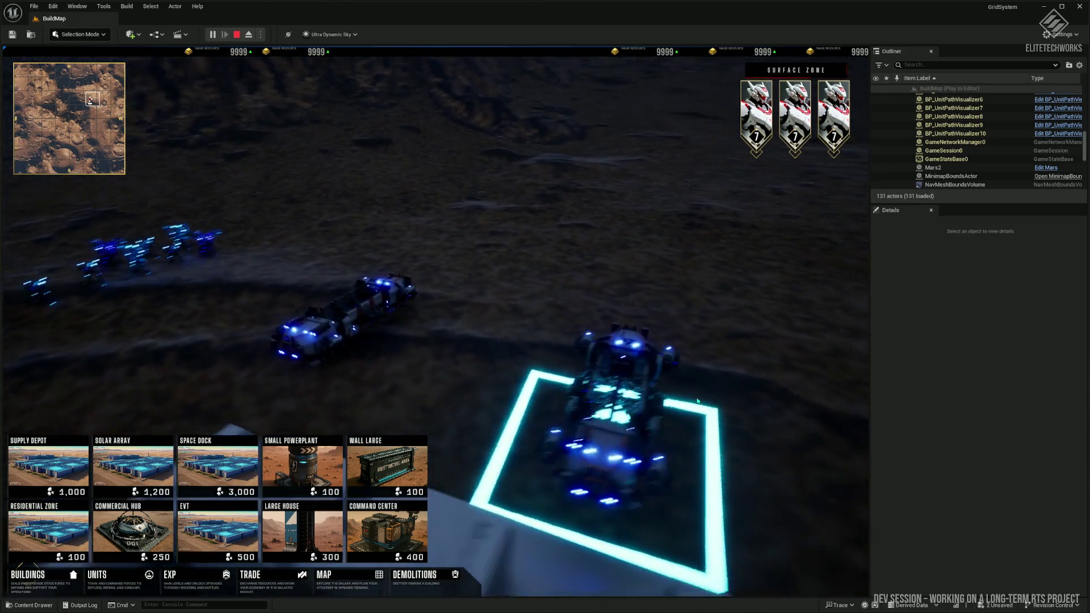
scroll(697, 401, down, 4)
key(e)
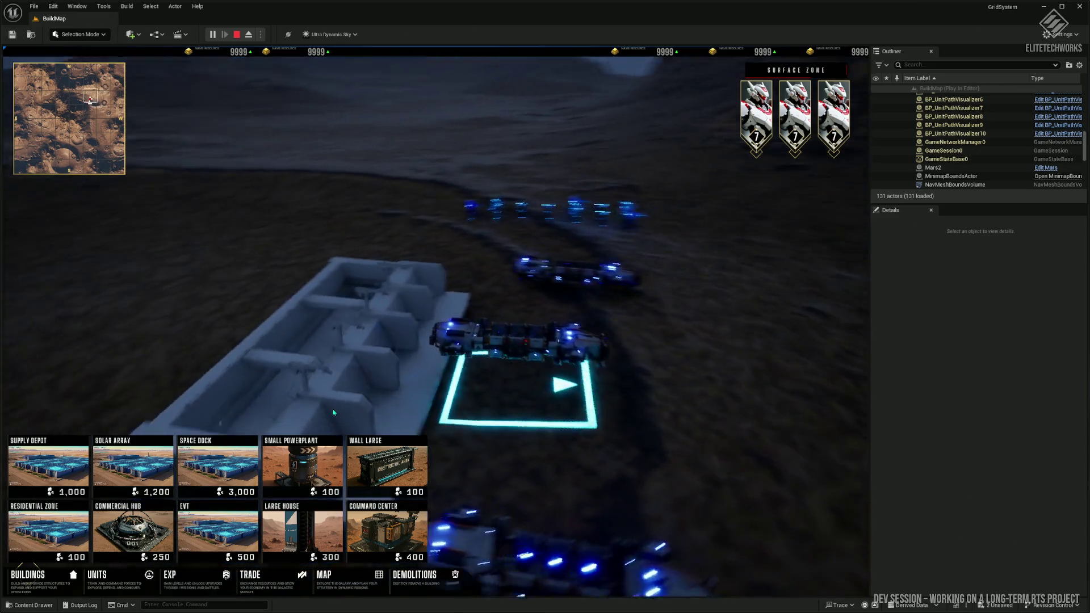
- Send the selected vehicle onto the Supply Depot's top and move the camera closer to watch
right_click(424, 265)
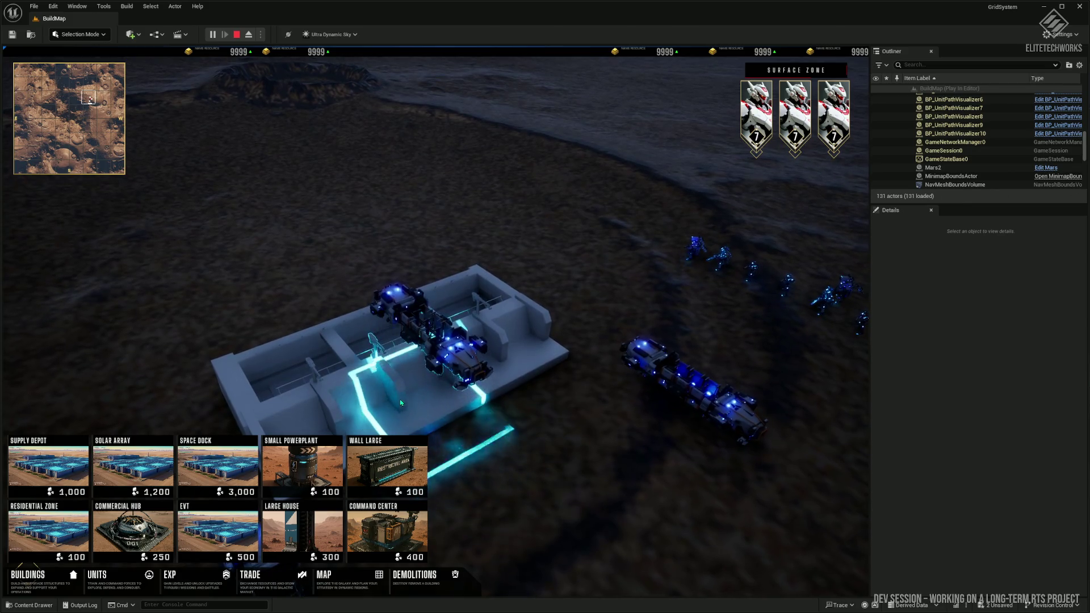
key(e)
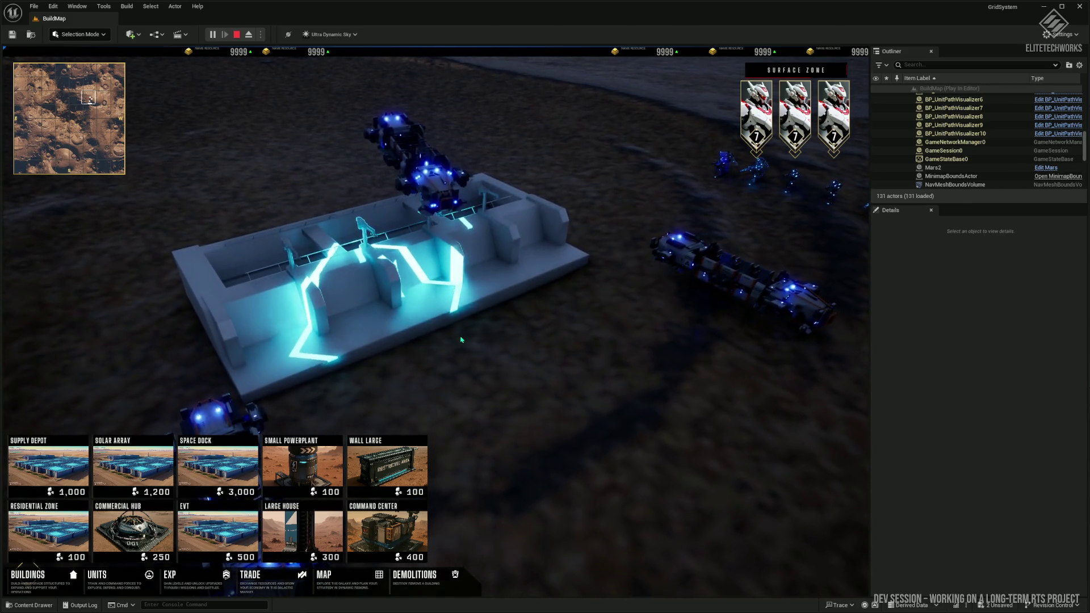
key(w)
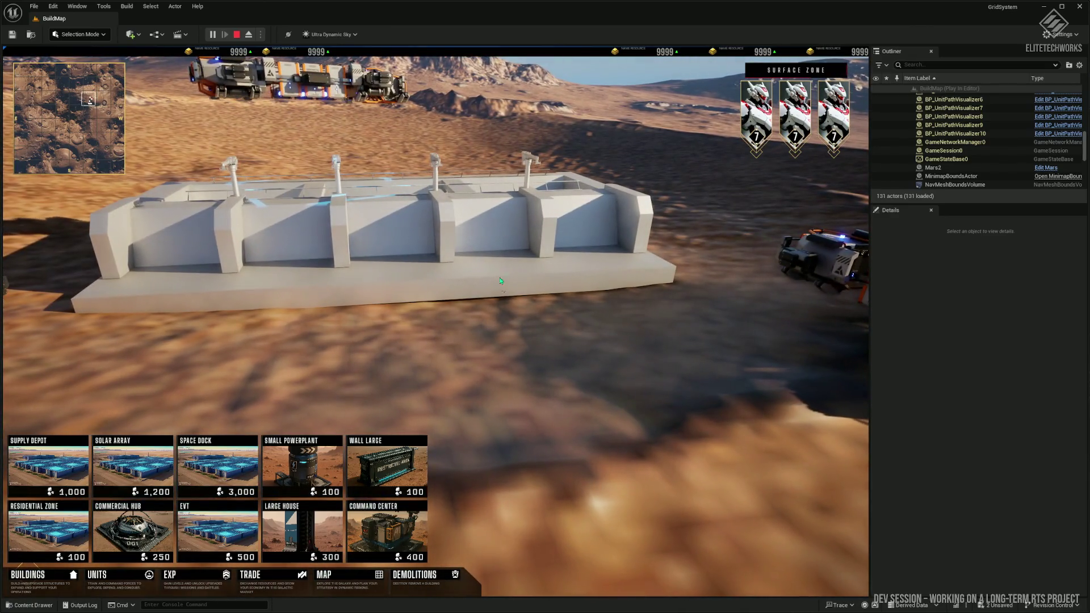
- Place a Command Center near the Supply Depot, then another building beside the depot
click(350, 522)
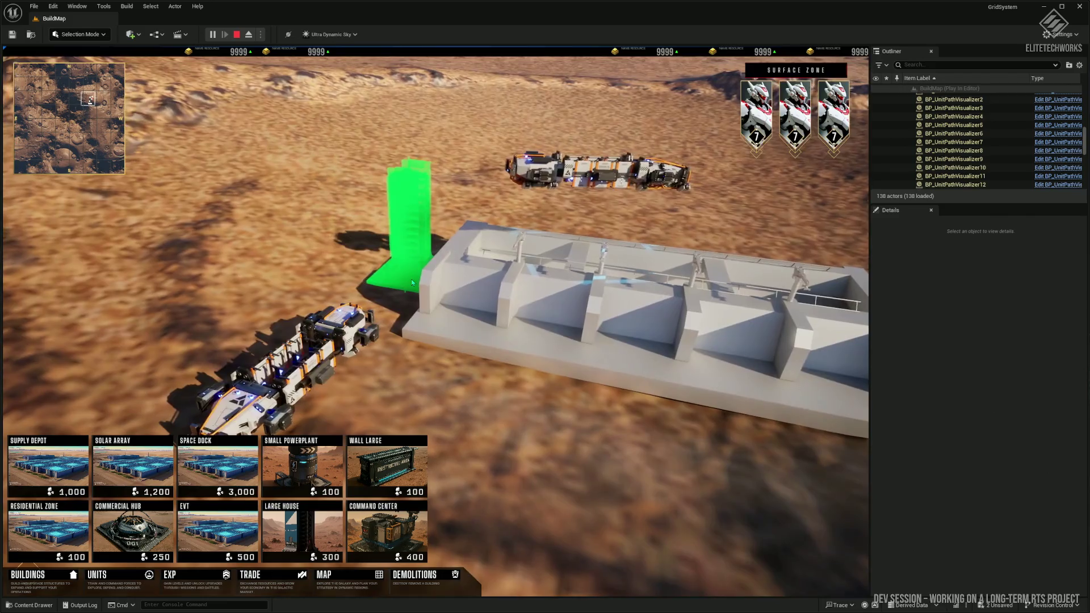
click(412, 282)
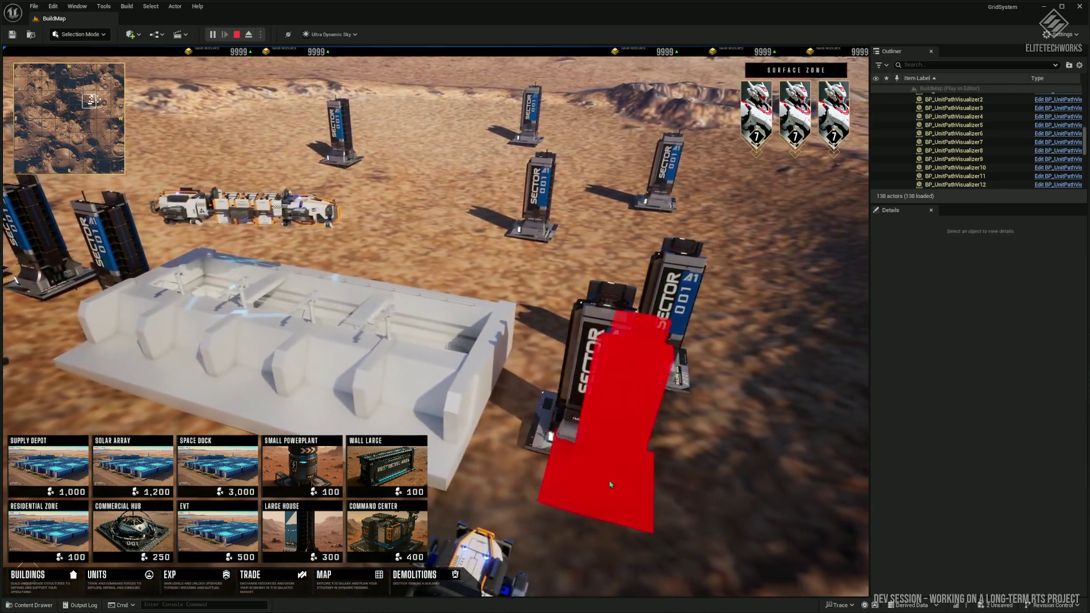
click(714, 470)
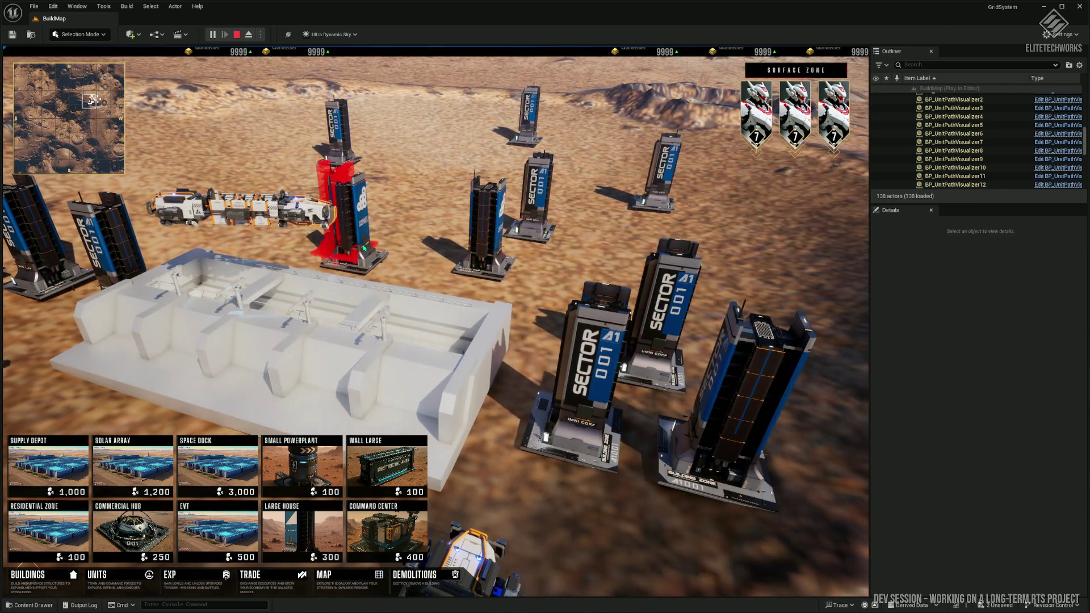